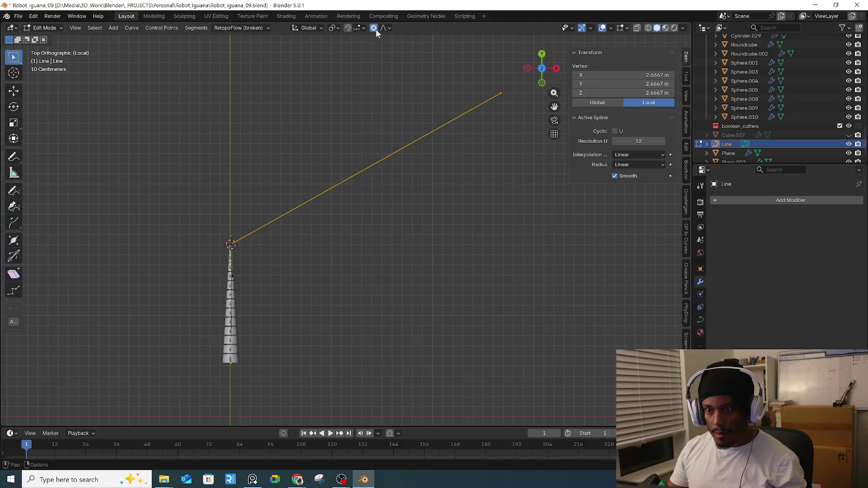
- Try moving the Line's endpoint -32 along X, cancel it, and return to top orthographic view
key(g)
key(x)
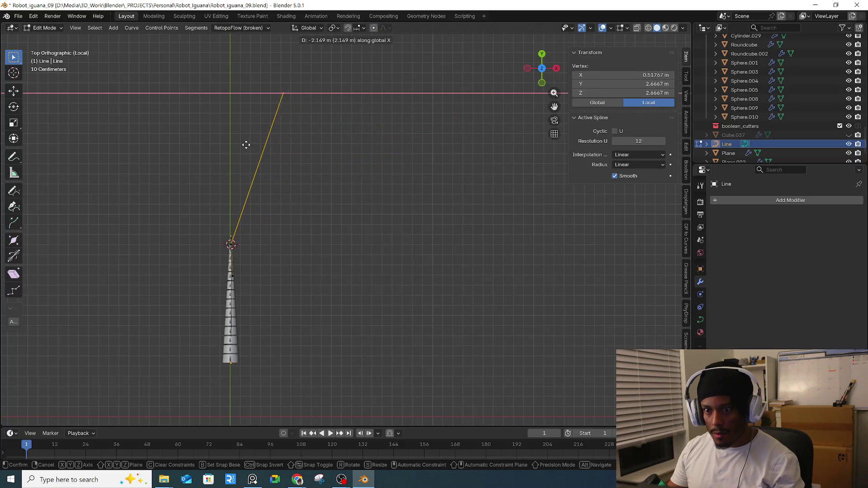
text(-32)
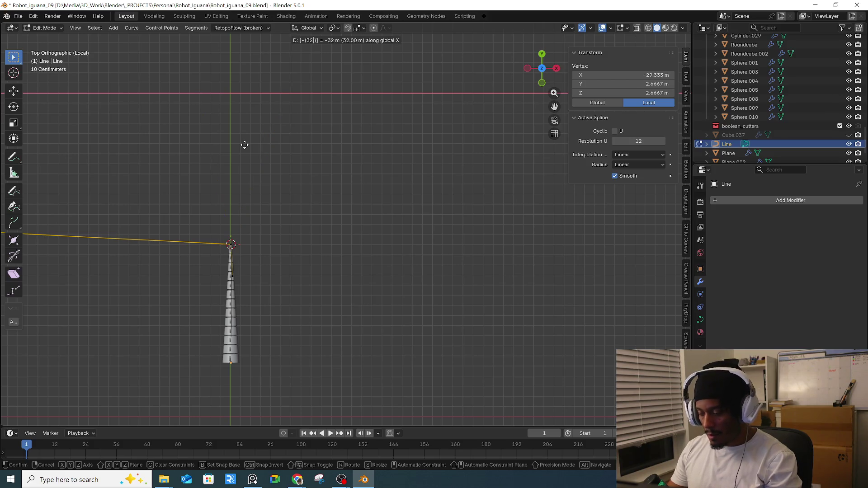
key(Escape)
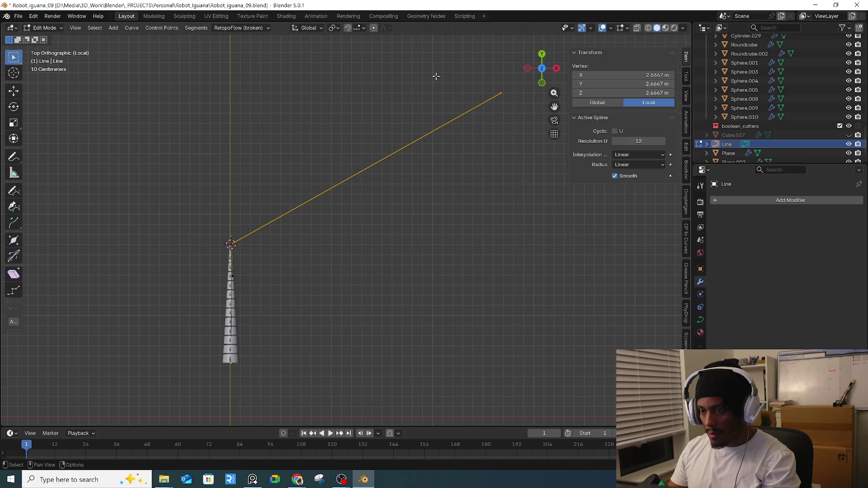
key(KP_5)
key(KP_8)
key(KP_8)
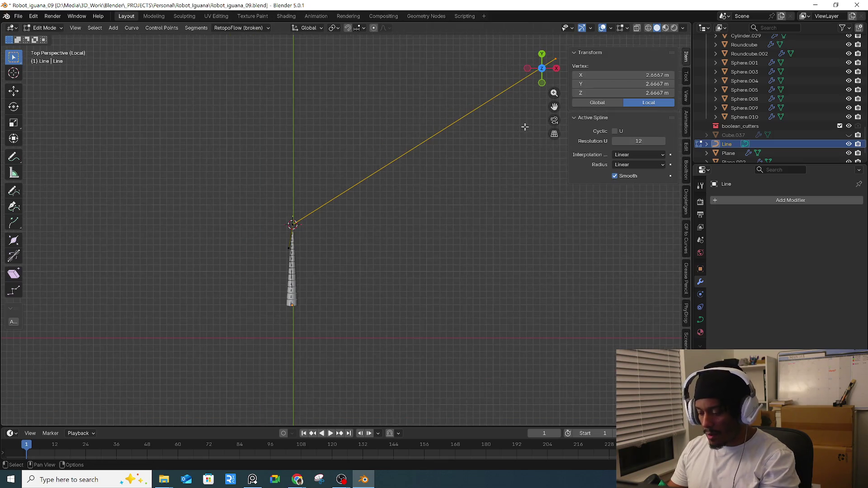
right_click(525, 130)
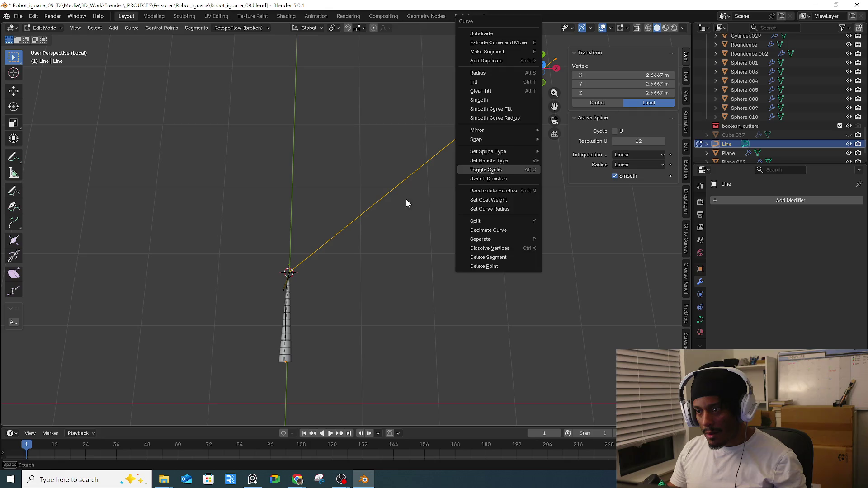
mouse_move(412, 226)
middle_down()
mouse_move(426, 255)
mouse_move(418, 244)
middle_up()
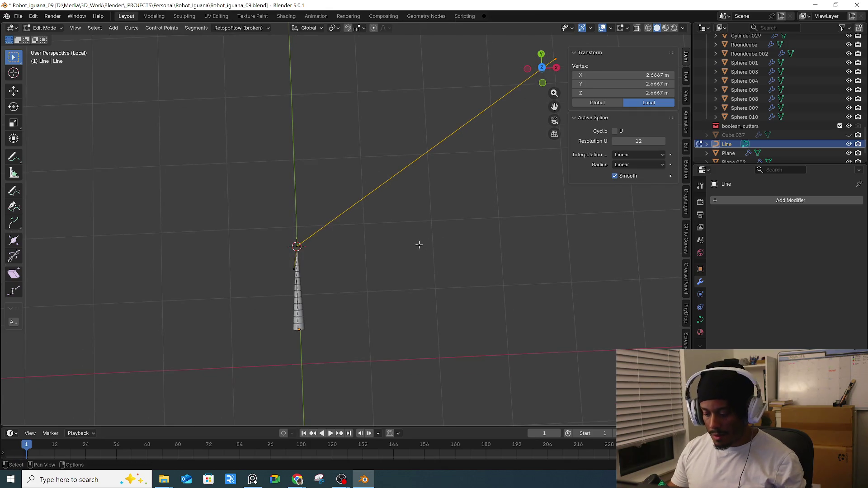
key(KP_7)
- Move the Line's far endpoint just beyond the tail tip, in line with the tail
key(g)
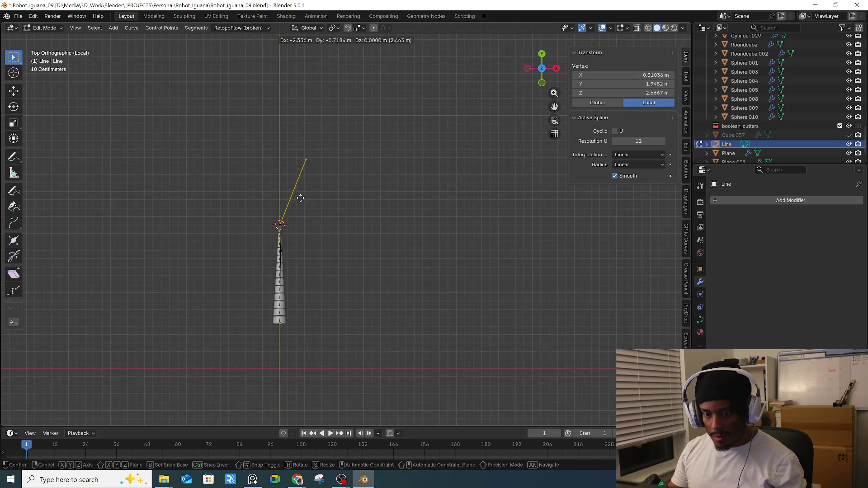
click(297, 162)
scroll(300, 159, up, 3)
key(g)
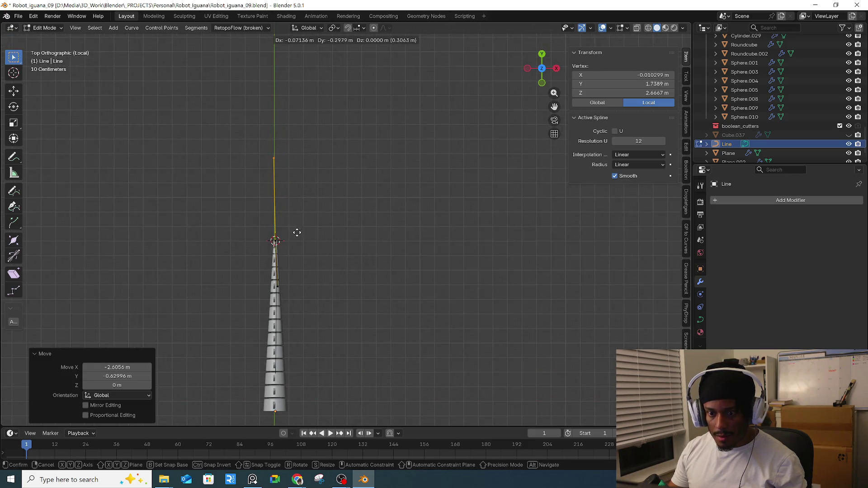
key(0)
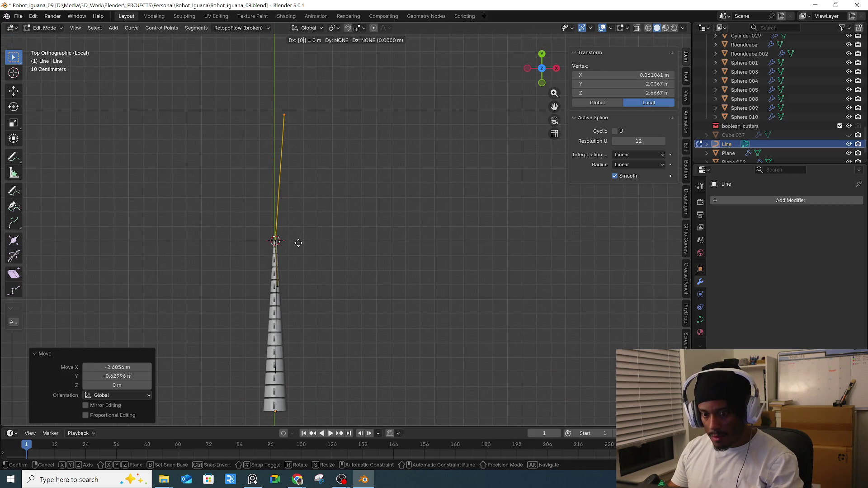
key(BackSpace)
key(BackSpace)
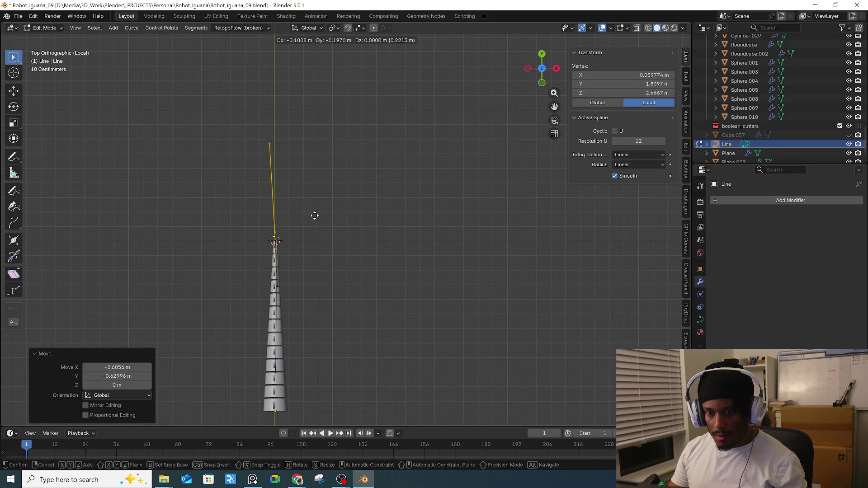
click(318, 277)
scroll(317, 246, up, 3)
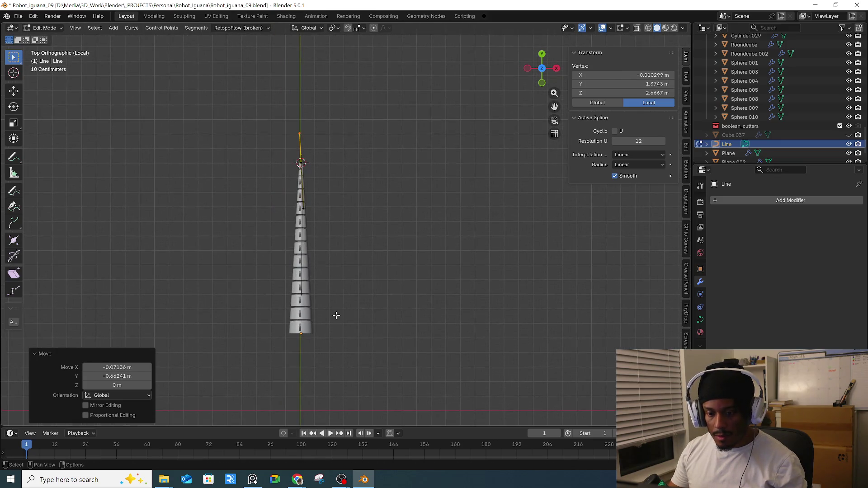
click(295, 360)
click(278, 247)
- Box-select the Line's end point and move it onto the tail
key(g)
click(277, 266)
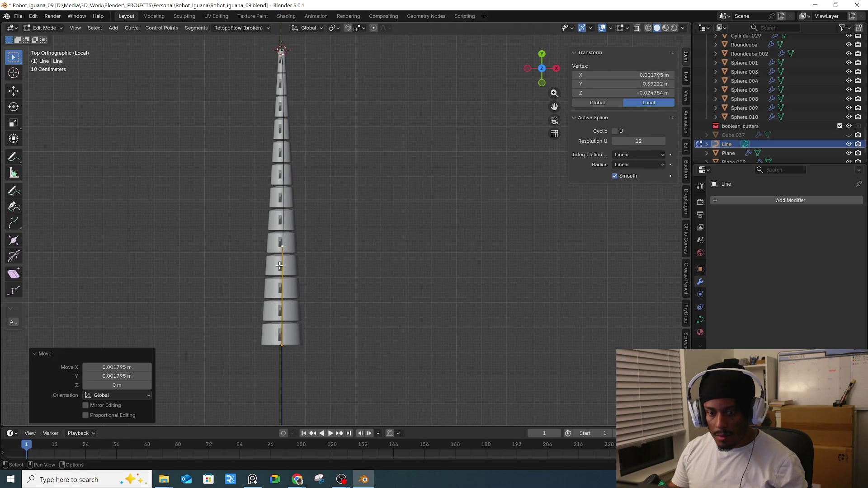
click(305, 376)
mouse_move(315, 138)
middle_down()
mouse_move(273, 177)
mouse_move(267, 120)
mouse_move(324, 235)
mouse_move(293, 243)
mouse_move(202, 236)
mouse_move(251, 270)
middle_up()
click(212, 323)
click(318, 340)
drag(164, 257, 218, 346)
drag(265, 393, 224, 415)
key(g)
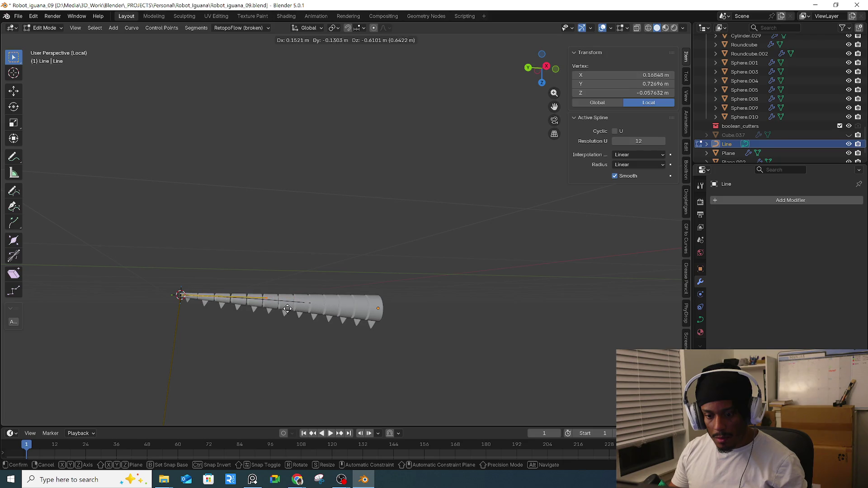
click(287, 309)
- In top orthographic view, place the end point on the tail's centre line
key(KP_7)
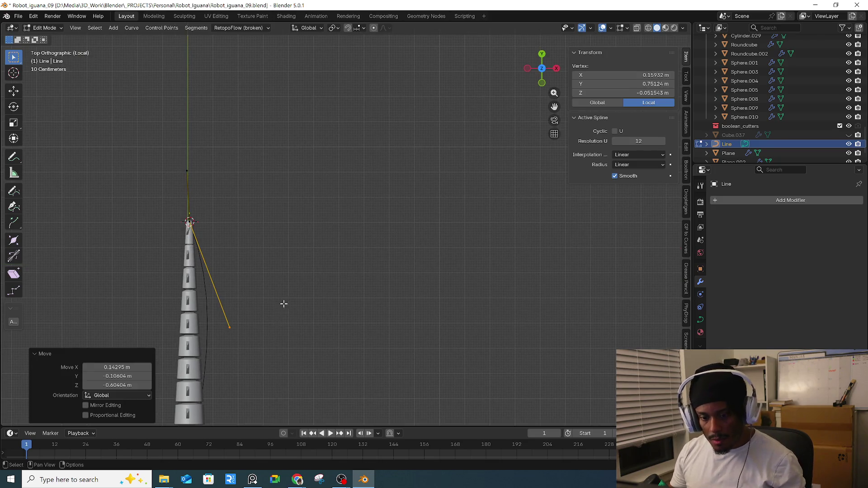
shift+middle_drag(285, 305, 375, 287)
key(g)
click(336, 317)
shift+middle_drag(335, 315, 394, 258)
key(g)
click(392, 270)
shift+middle_drag(380, 283, 365, 170)
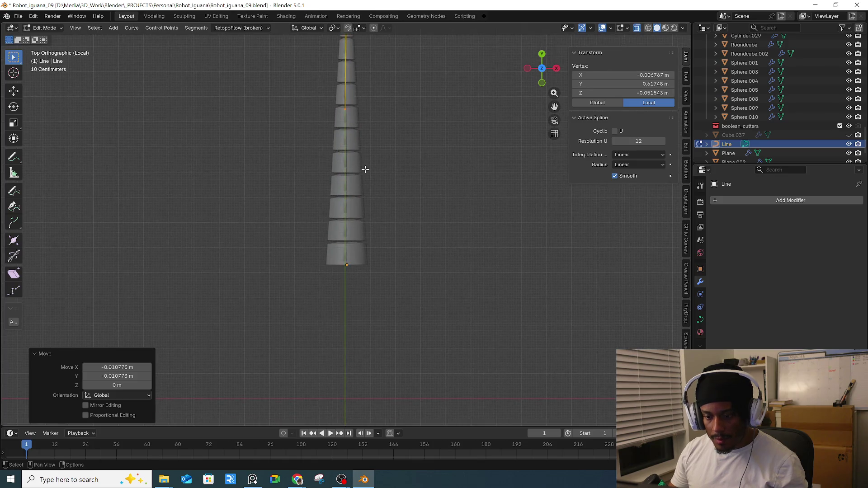
- Extrude a new curve point past the tail end and nudge the neighbouring point
key(e)
key(Return)
click(375, 157)
key(g)
click(351, 163)
- Box-select the curve's top point and move it down and to the right
mouse_move(351, 163)
middle_down()
mouse_move(364, 179)
mouse_move(312, 142)
mouse_move(345, 199)
mouse_move(298, 200)
middle_up()
click(471, 211)
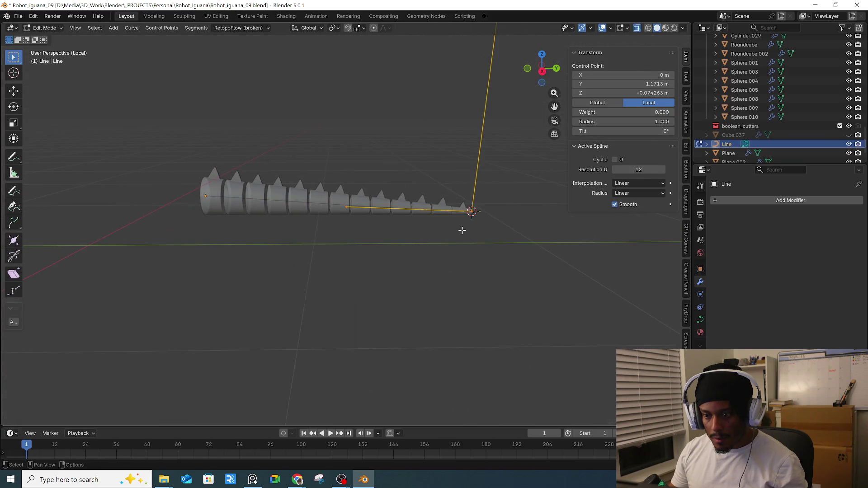
scroll(447, 212, down, 5)
middle_drag(439, 203, 408, 269)
drag(339, 89, 438, 202)
key(g)
click(459, 383)
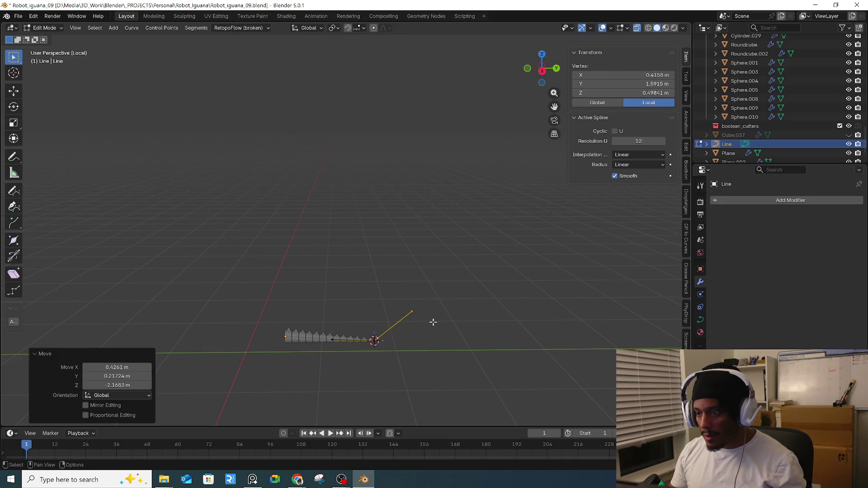
- In Right Orthographic view, move the curve's end point down onto the tail line
middle_drag(376, 344, 358, 333)
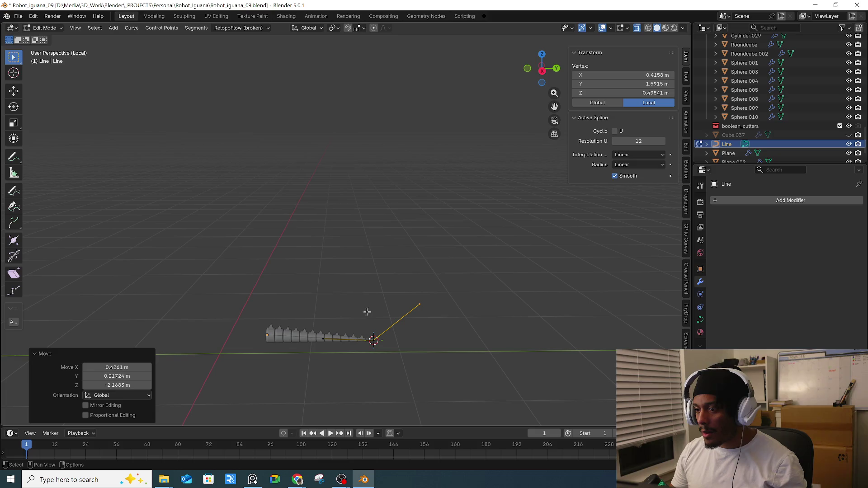
key(KP_3)
scroll(418, 331, up, 4)
shift+middle_drag(394, 359, 450, 309)
key(g)
click(418, 408)
key(g)
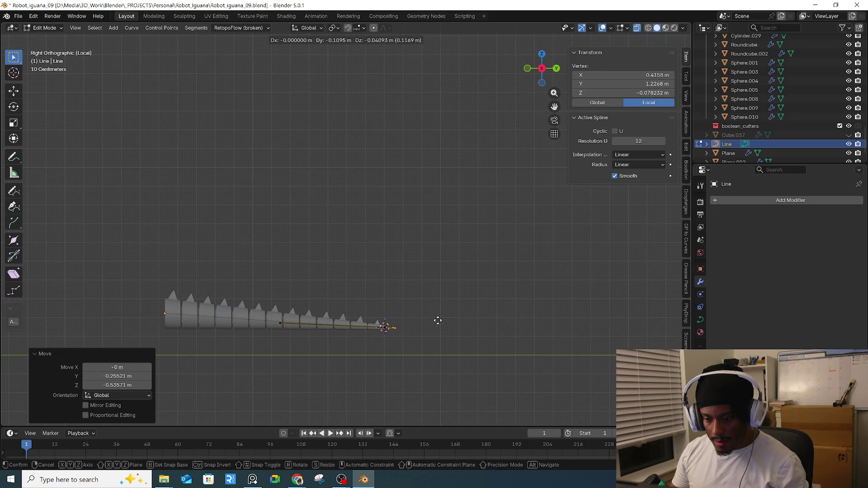
click(440, 319)
- Align the curve's middle point and end point with the tail's centre line
drag(240, 297, 297, 334)
key(g)
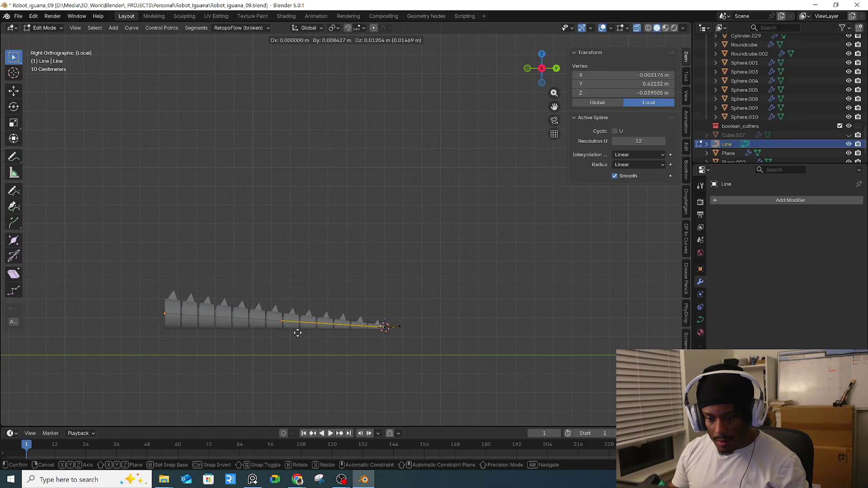
click(298, 333)
scroll(384, 330, up, 8)
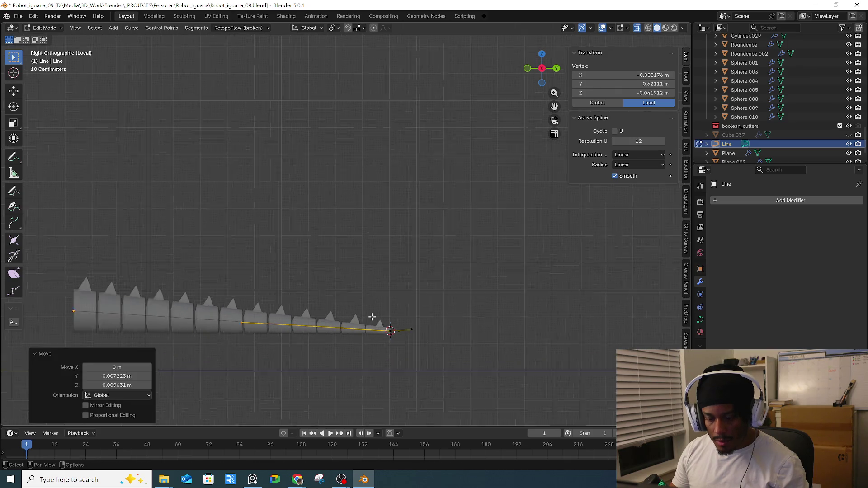
drag(421, 323, 460, 349)
key(g)
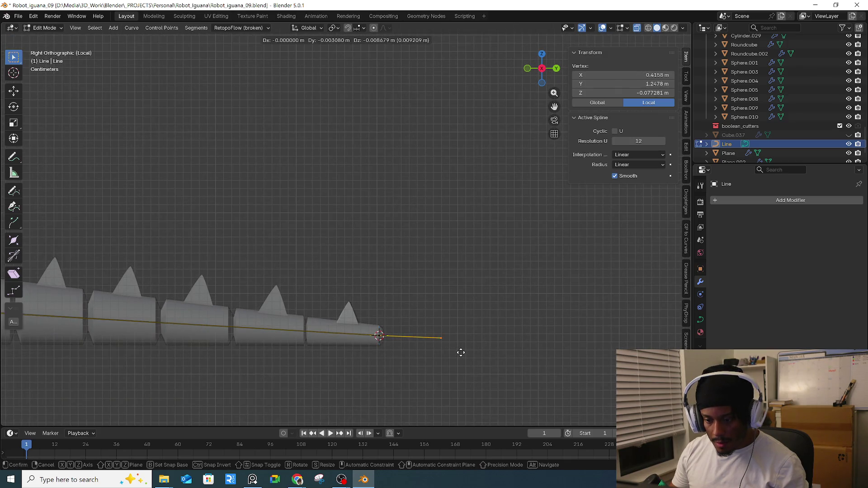
click(459, 350)
scroll(322, 309, down, 2)
scroll(322, 309, down, 2)
shift+middle_drag(323, 309, 500, 310)
- Move the point at the tail base inside the tail in top view
drag(249, 285, 324, 316)
mouse_move(379, 308)
middle_down()
mouse_move(480, 355)
mouse_move(360, 319)
mouse_move(322, 263)
mouse_move(398, 330)
middle_up()
key(KP_7)
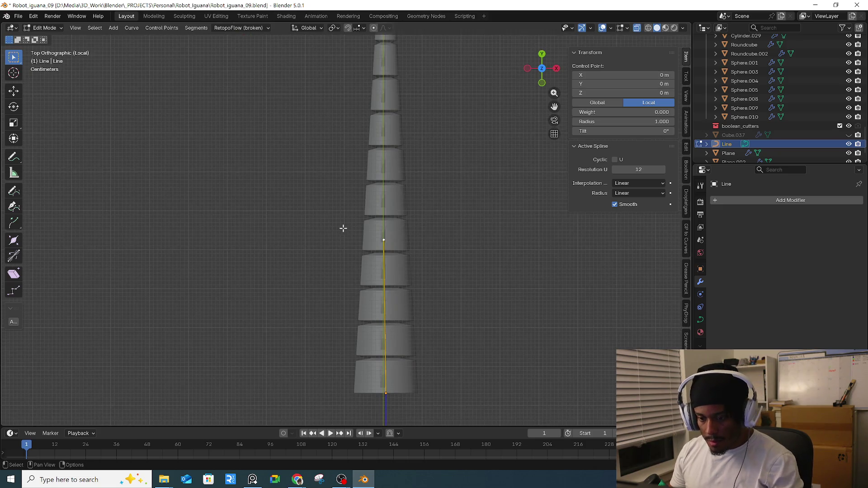
key(g)
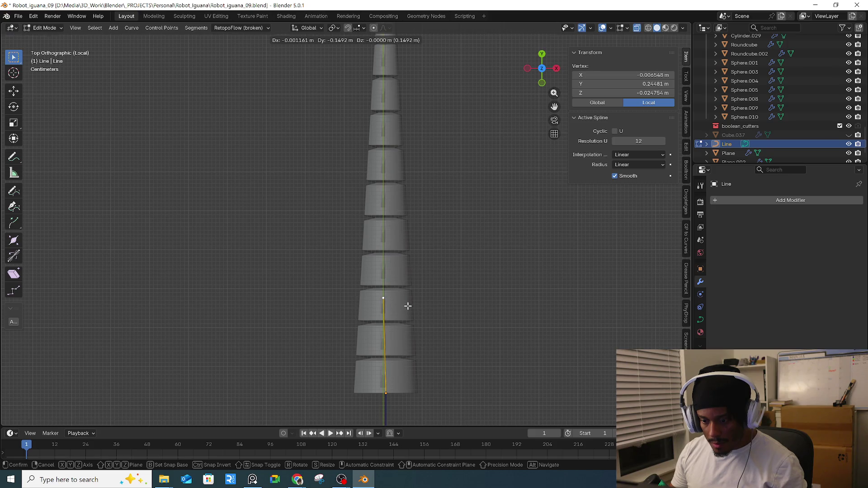
click(407, 306)
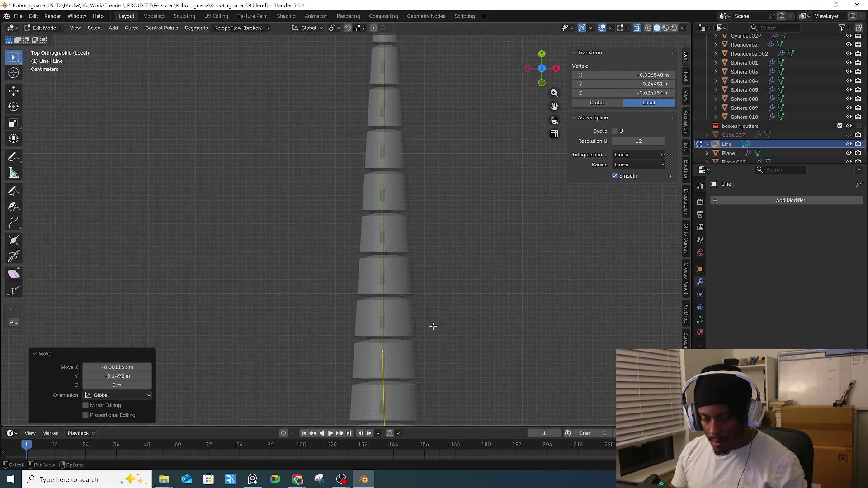
key(Tab)
mouse_move(432, 312)
middle_down()
mouse_move(411, 284)
mouse_move(413, 246)
mouse_move(368, 262)
mouse_move(367, 238)
mouse_move(370, 257)
middle_up()
- Add a Curve deform modifier to the spiked tail with the Line as its target
click(374, 243)
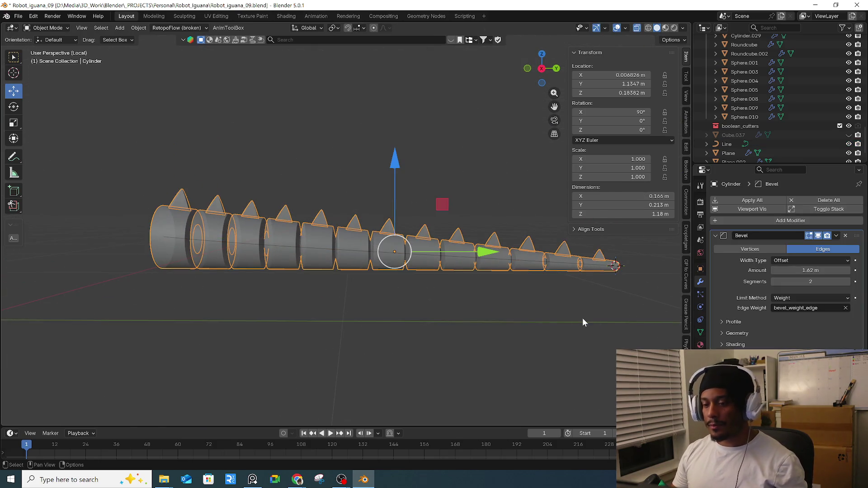
click(739, 223)
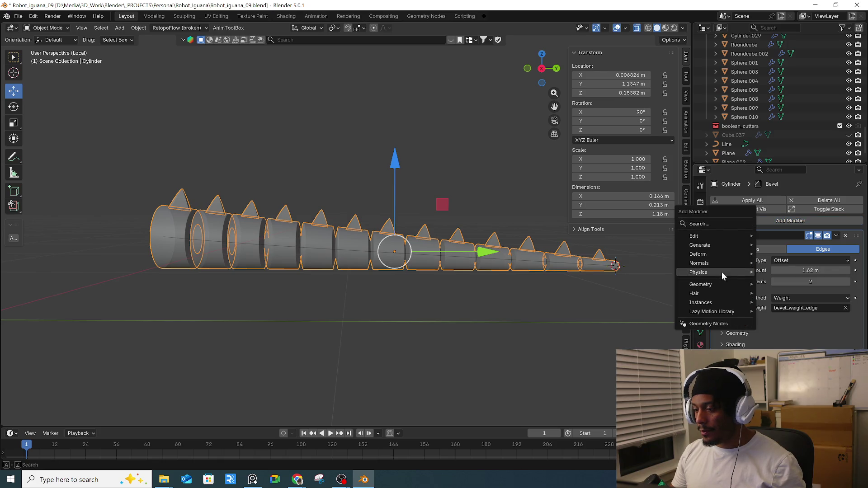
mouse_move(720, 255)
click(796, 271)
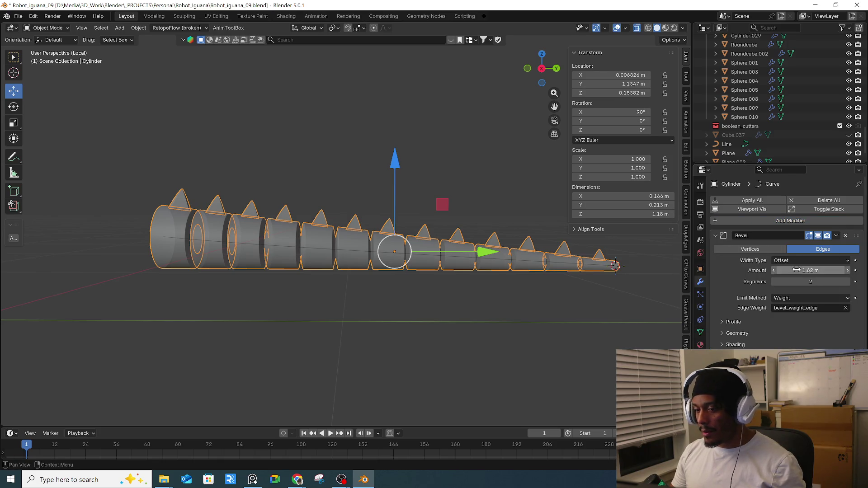
scroll(796, 317, down, 1)
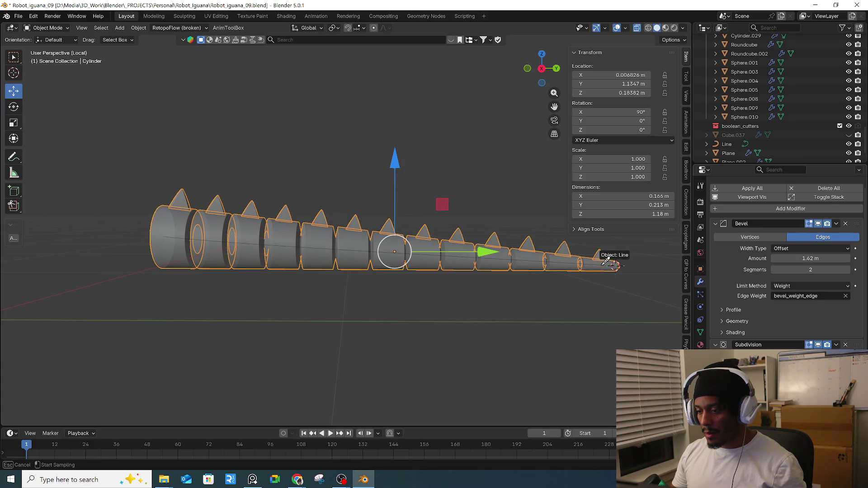
click(601, 269)
scroll(787, 262, down, 1)
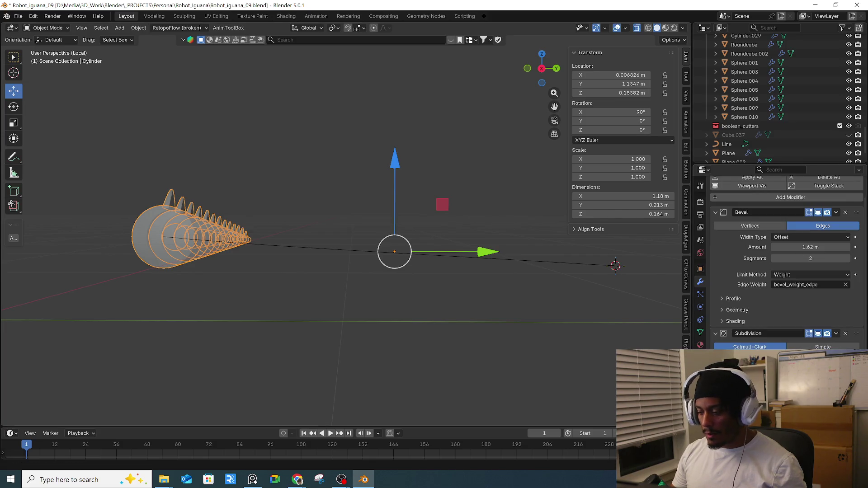
- Undo the tail's curve deformation and orbit to a side view of the tail
key(ctrl+z)
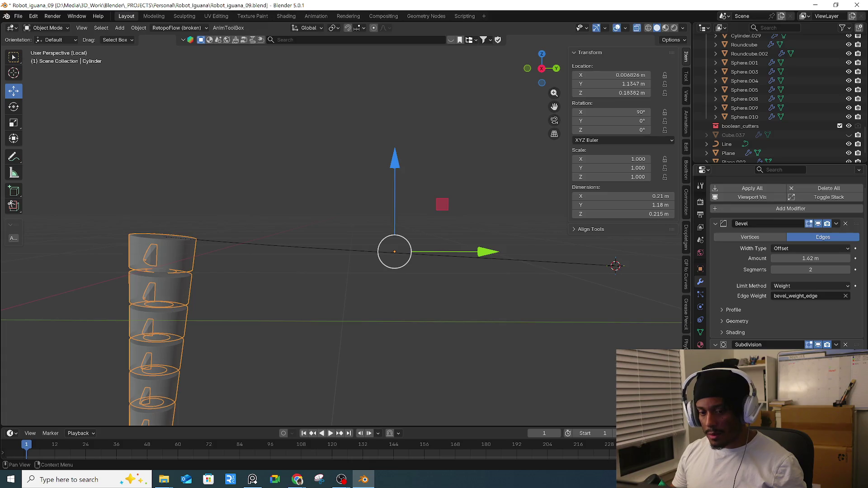
mouse_move(516, 358)
middle_down()
mouse_move(485, 319)
mouse_move(526, 319)
mouse_move(513, 296)
mouse_move(475, 326)
mouse_move(414, 320)
mouse_move(432, 307)
middle_up()
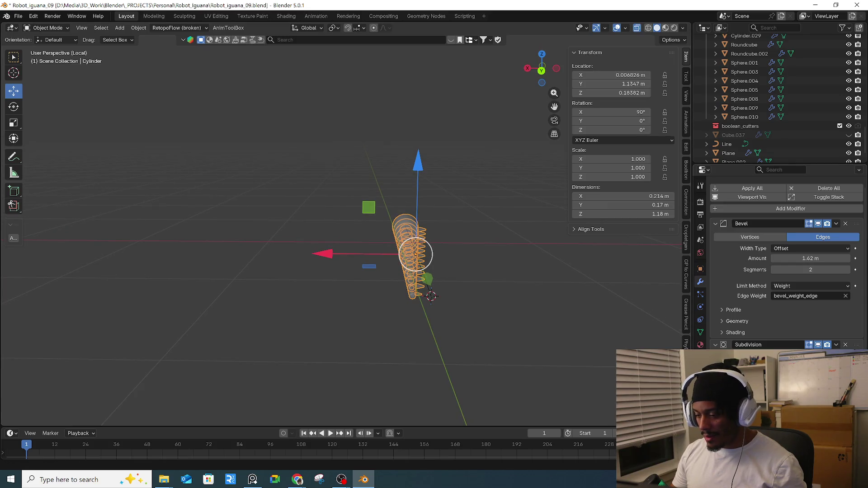
mouse_move(515, 334)
middle_down()
mouse_move(522, 305)
mouse_move(470, 312)
mouse_move(509, 319)
mouse_move(498, 322)
middle_up()
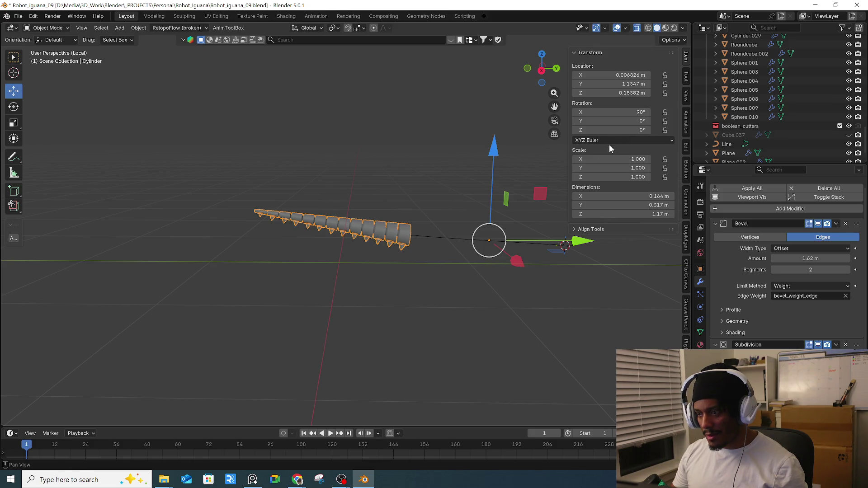
- Try tail X rotation 0°, undo back to 90°, and enter the tail's Edit Mode
click(631, 111)
text(0)
key(Return)
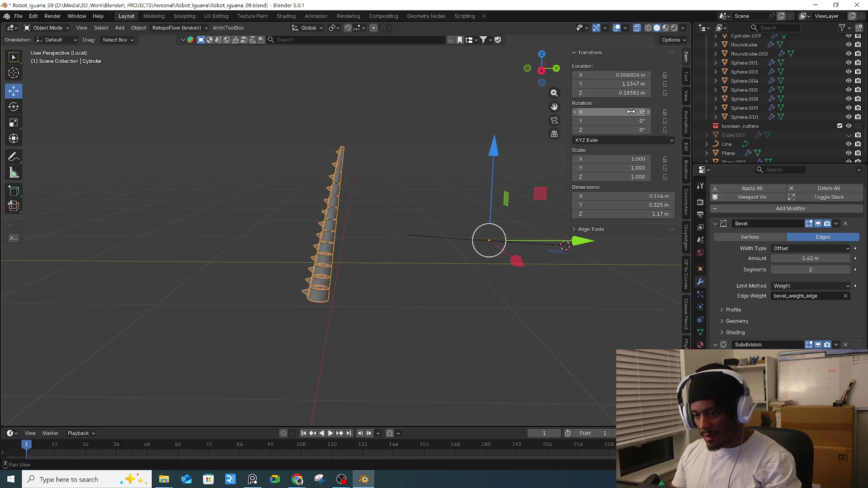
drag(630, 111, 590, 113)
key(ctrl+z)
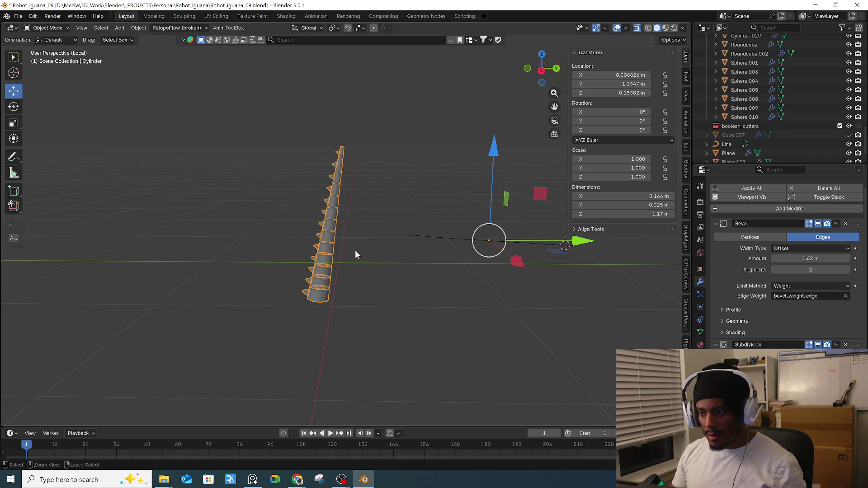
key(ctrl+z)
key(Tab)
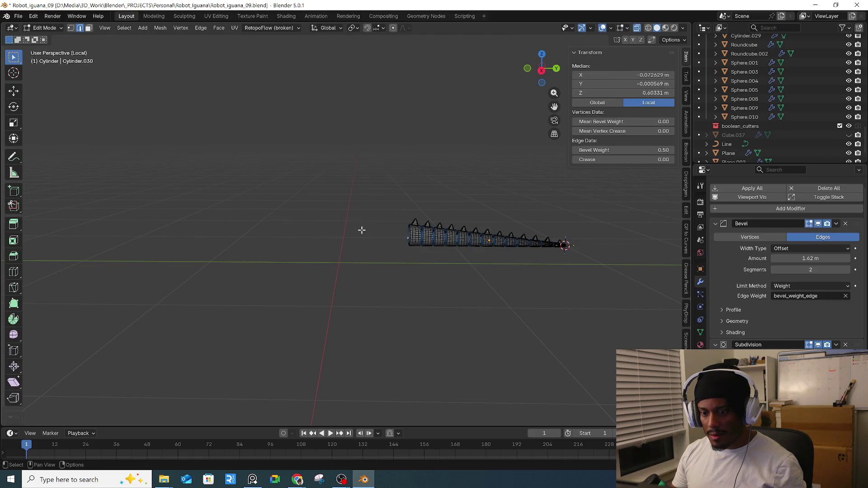
- Return to Object Mode, reselect the tail, and toggle its Edit Mode
key(Tab)
click(415, 296)
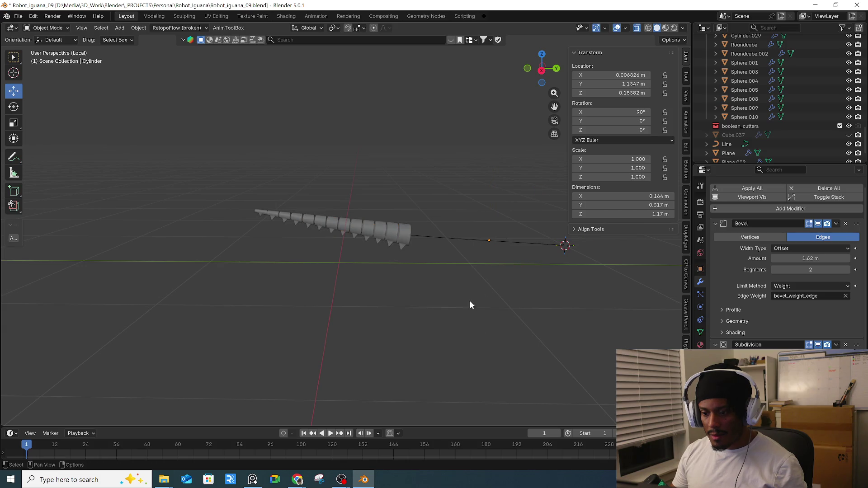
click(403, 243)
key(Tab)
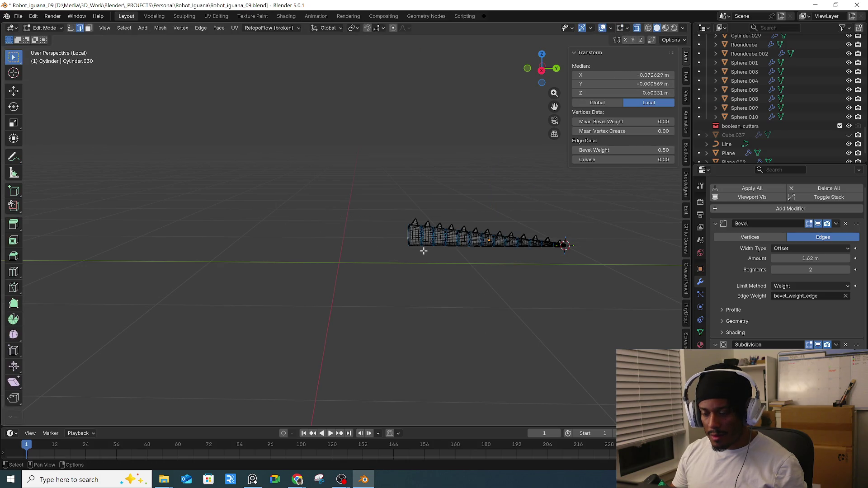
key(Tab)
- Inspect the Line's points in Edit Mode, leaving them unchanged
click(455, 238)
key(Tab)
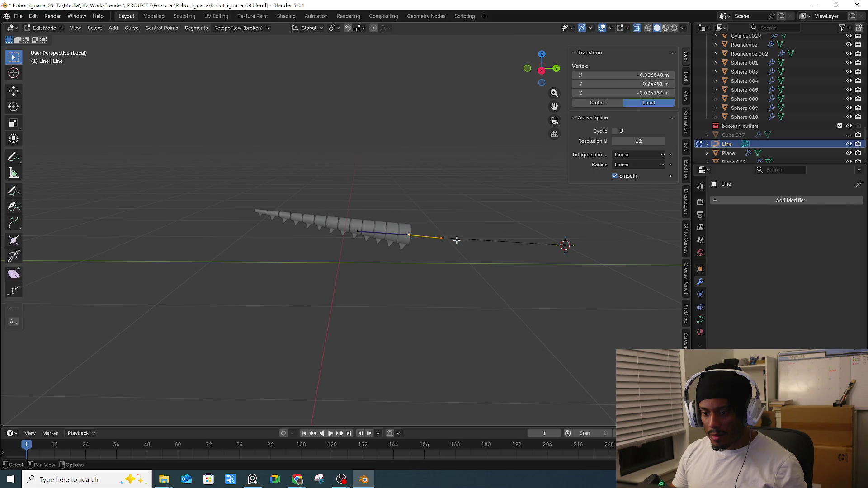
right_click(456, 240)
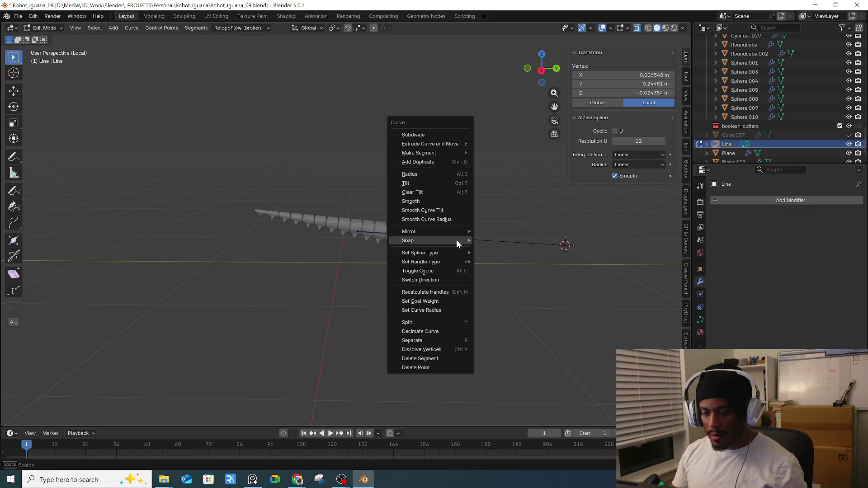
shift+click(494, 231)
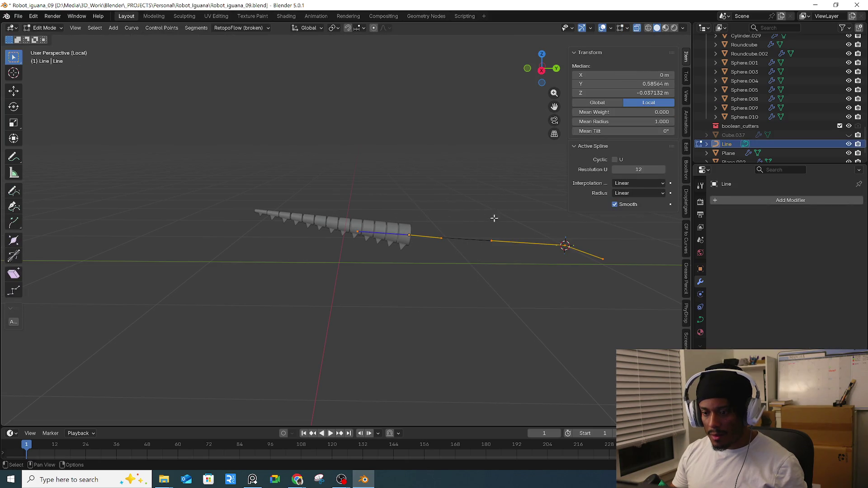
right_click(457, 237)
key(Tab)
- Select the spiked tail and start sliding it along global Y
click(379, 230)
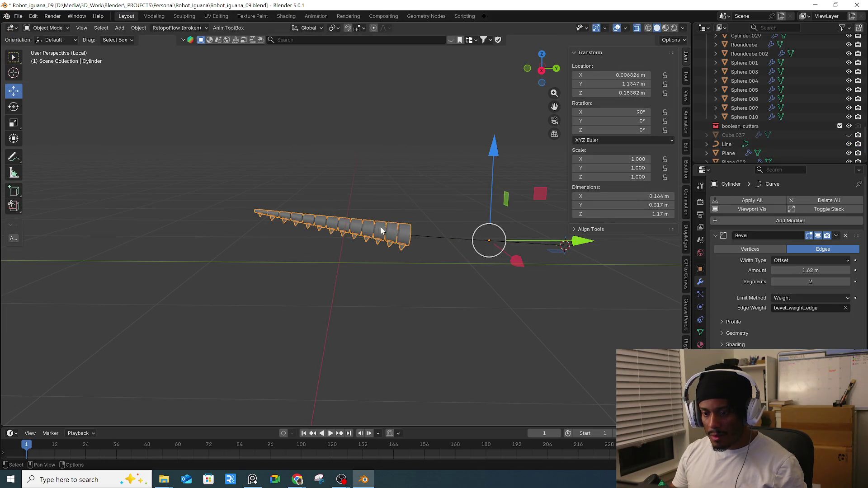
key(g)
key(y)
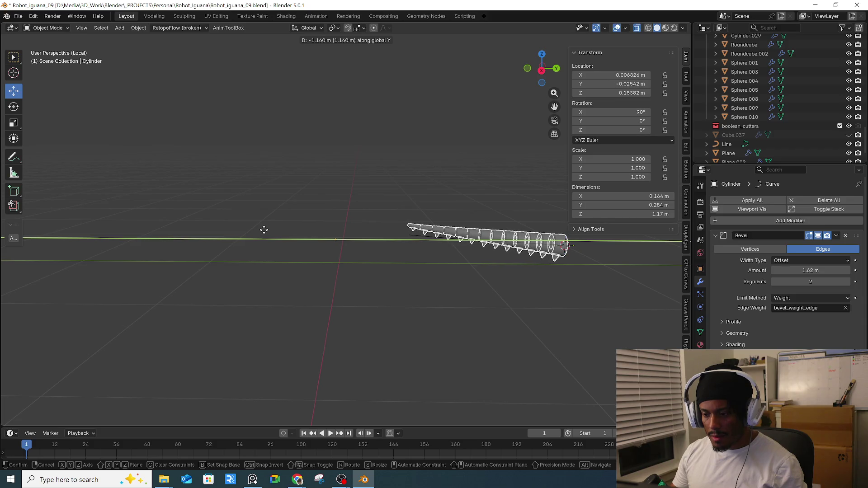
- Confirm the tail's 1.16 m Y move and put the 3D cursor at world origin
click(264, 230)
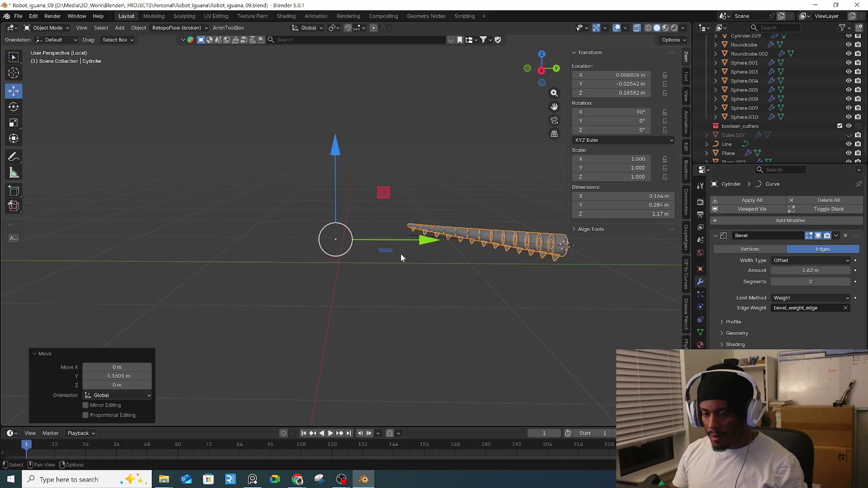
mouse_move(408, 261)
middle_down()
mouse_move(440, 292)
mouse_move(411, 273)
middle_up()
key(shift+s)
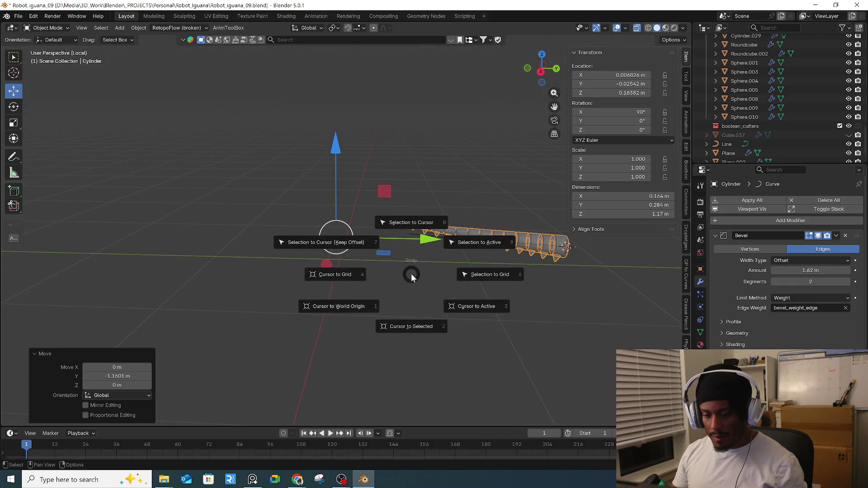
click(369, 308)
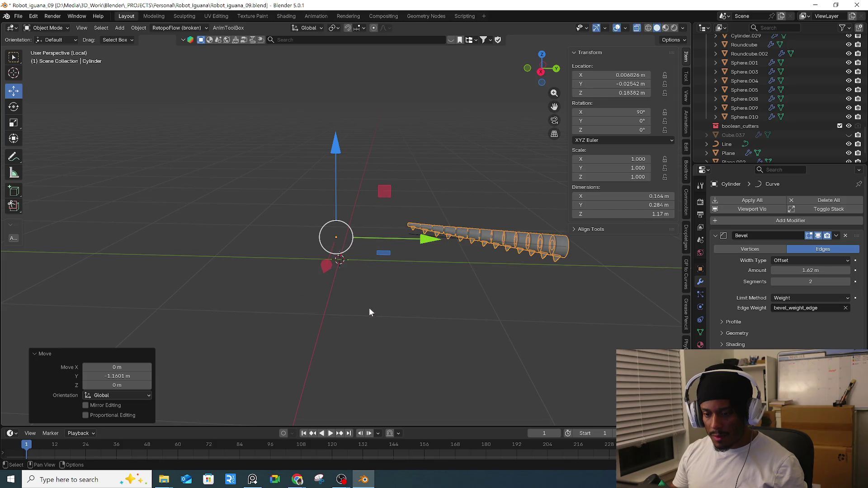
- Snap the tail object's location to the 3D cursor at the origin
right_click(461, 239)
mouse_move(463, 231)
click(519, 240)
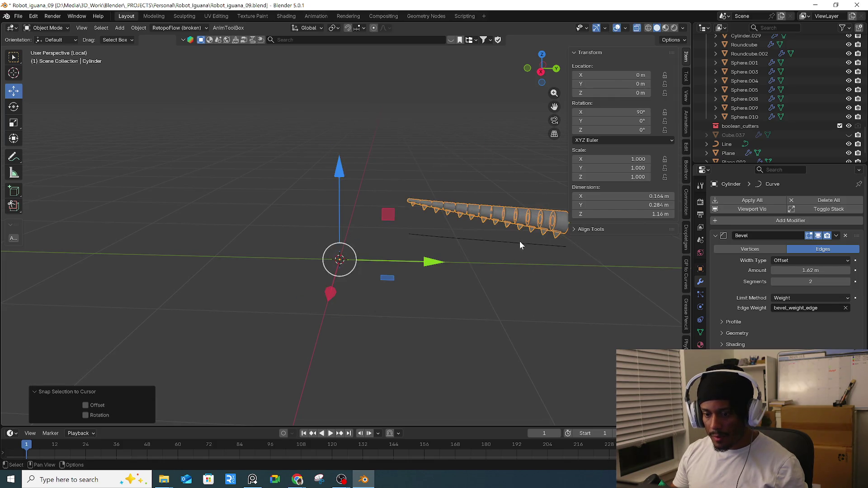
key(g)
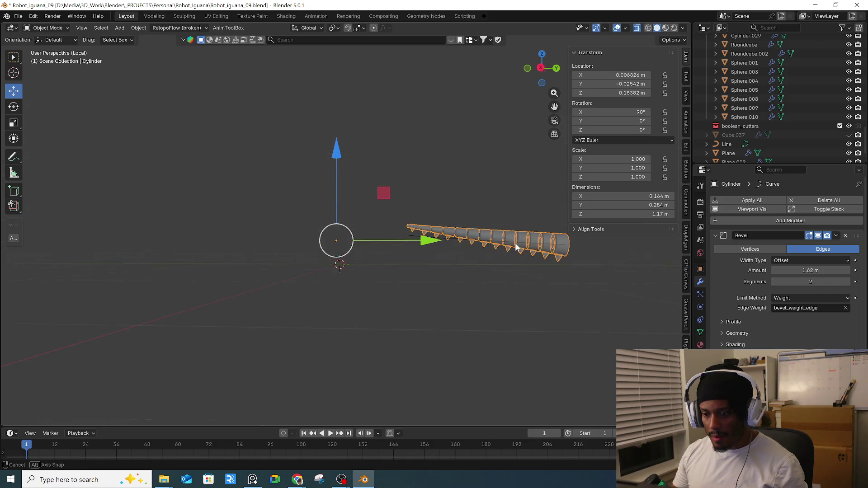
- Nudge the tail along Y, then undo the move
key(y)
click(426, 245)
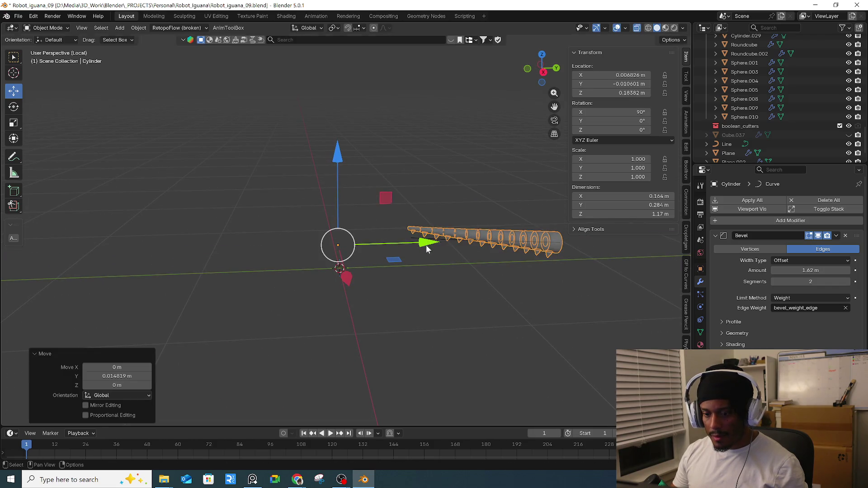
scroll(787, 271, down, 1)
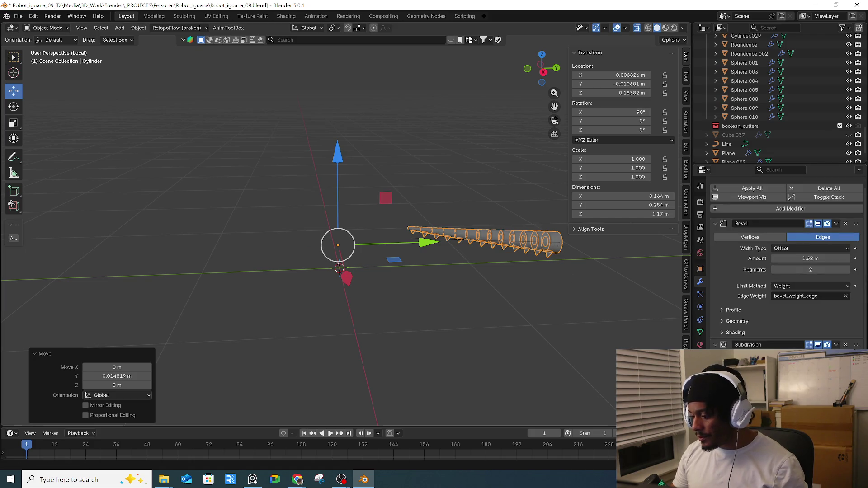
key(ctrl+z)
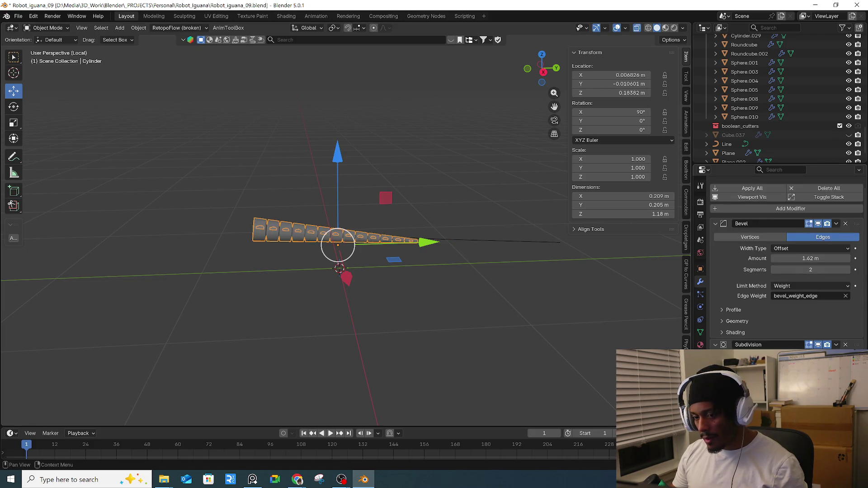
middle_drag(535, 322, 434, 317)
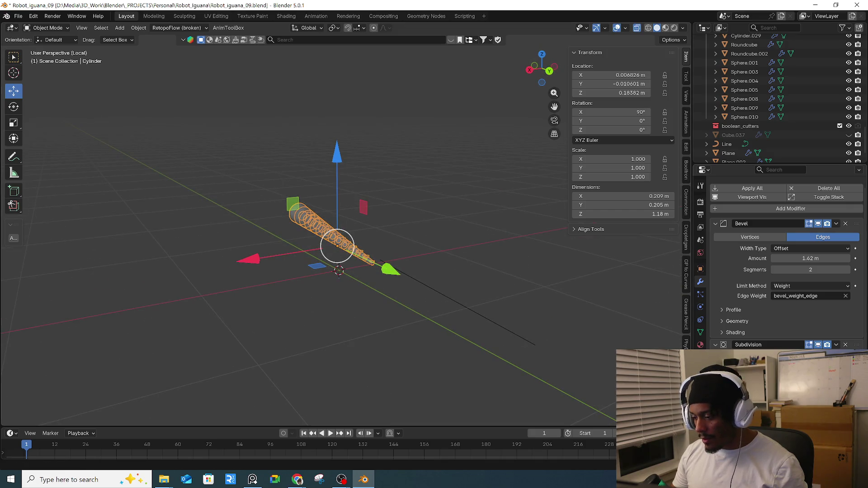
- Undo the trial rotations, leaving the tail horizontal along Y at 90° X
key(ctrl+z)
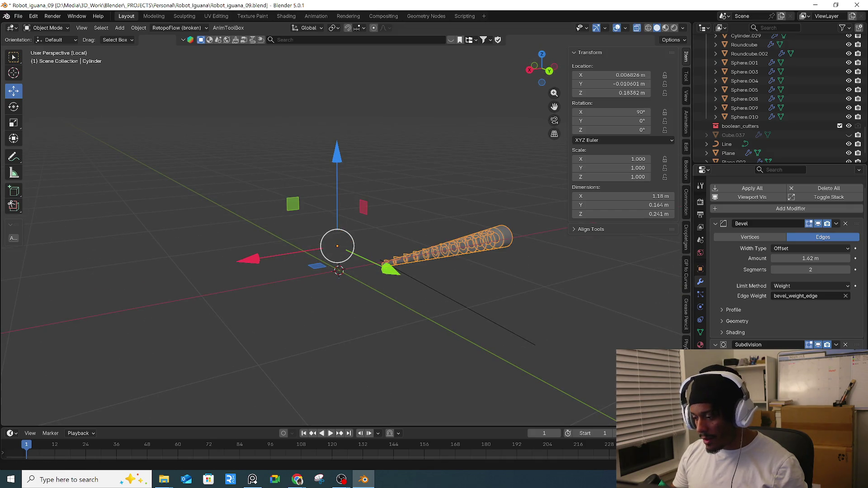
key(ctrl+shift+z)
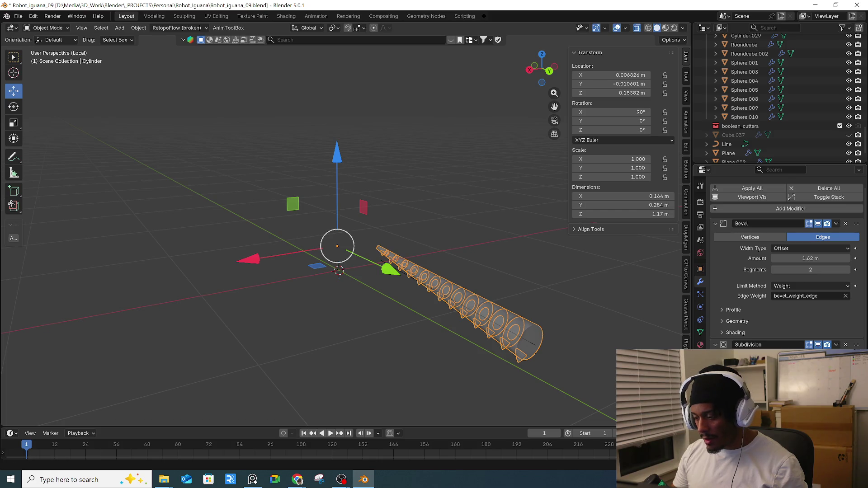
key(ctrl+shift+z)
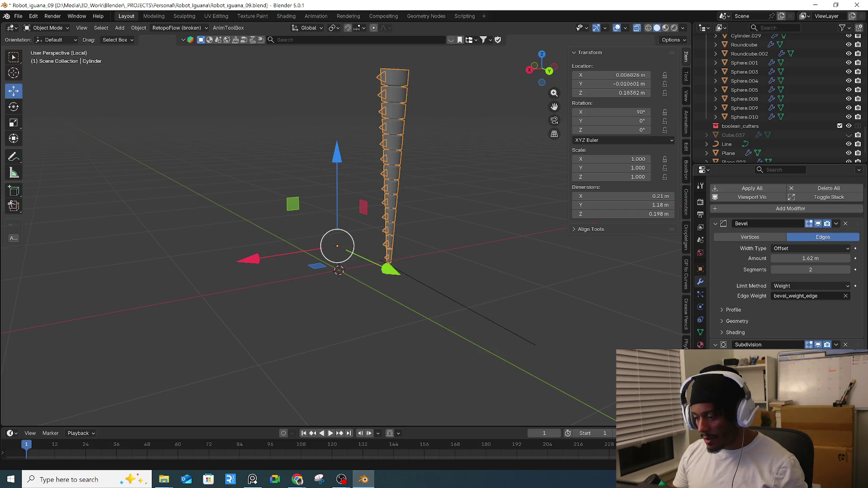
key(ctrl+z)
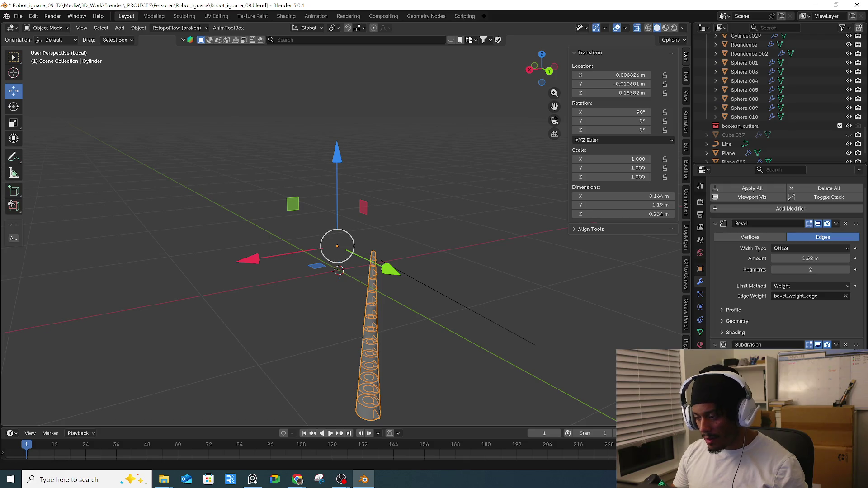
key(ctrl+z)
middle_drag(470, 335, 491, 346)
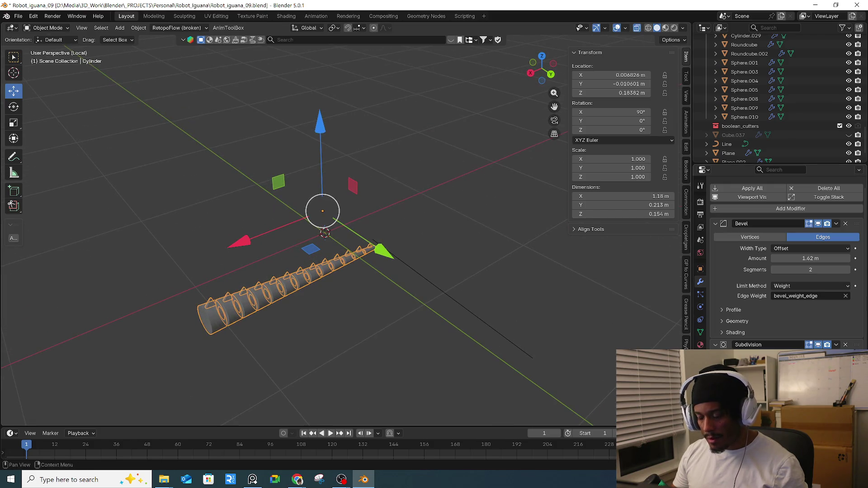
key(ctrl+z)
mouse_move(523, 323)
middle_down()
mouse_move(543, 291)
mouse_move(585, 283)
mouse_move(595, 327)
middle_up()
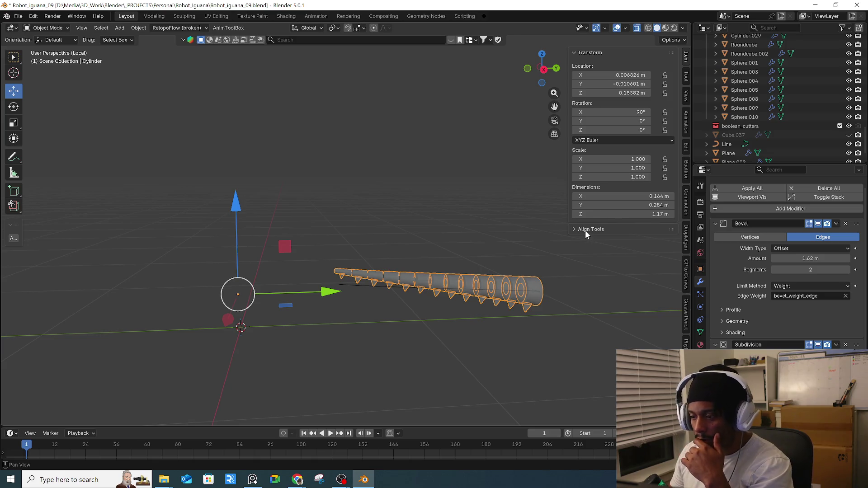
middle_drag(484, 254, 526, 264)
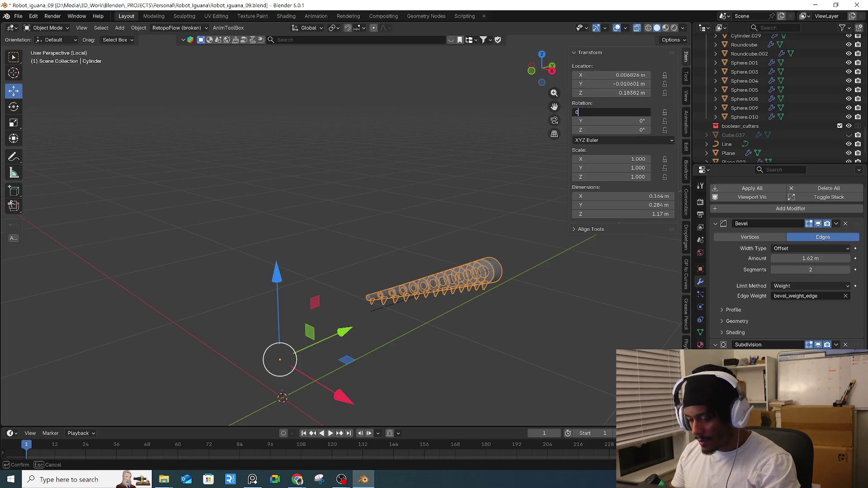
- Confirm the tail's new X rotation, then undo and redo it to compare the views
key(Return)
middle_drag(470, 253, 538, 285)
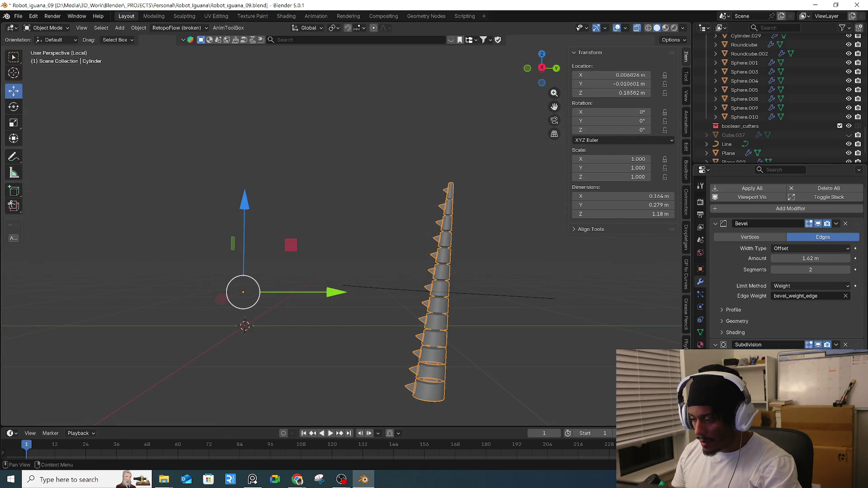
key(ctrl+z)
middle_drag(498, 316, 488, 375)
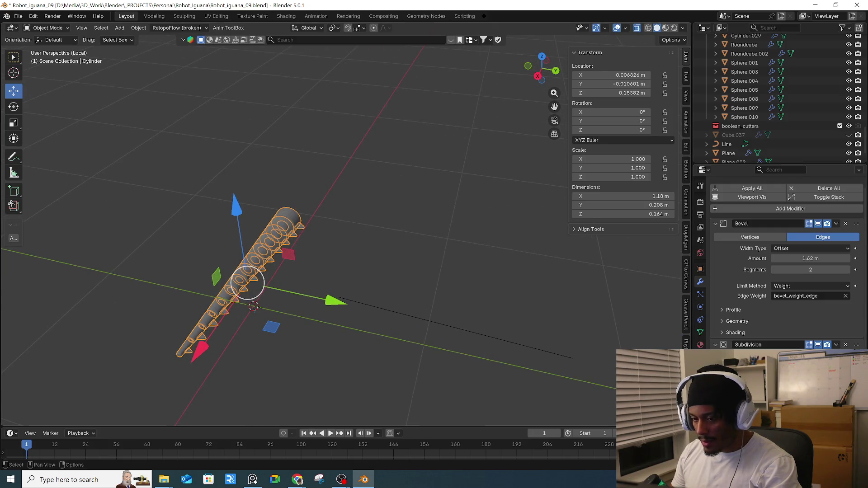
key(ctrl+shift+z)
key(ctrl+shift+z)
key(ctrl+shift+z)
key(ctrl+shift+z)
- Step through the edit history to restore the straight horizontal spiked tail in Object Mode
key(ctrl+shift+z)
key(ctrl+shift+z)
key(ctrl+shift+z)
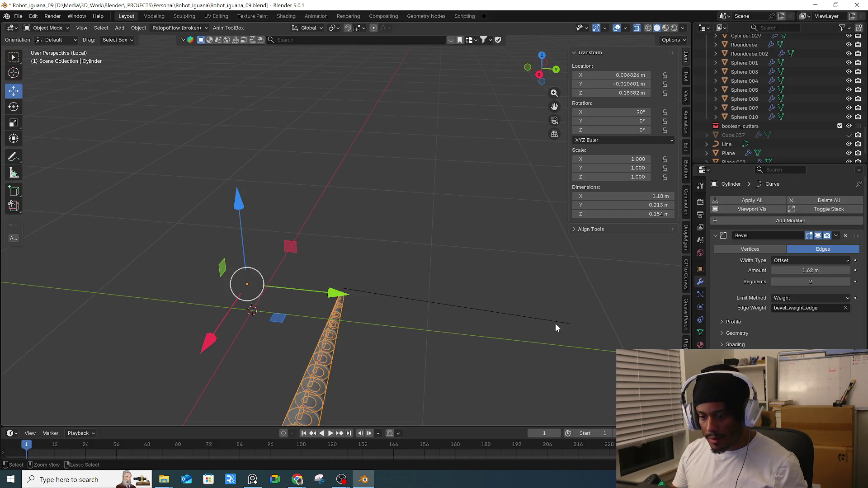
key(ctrl+shift+z)
key(ctrl+shift+z)
key(ctrl+shift+z)
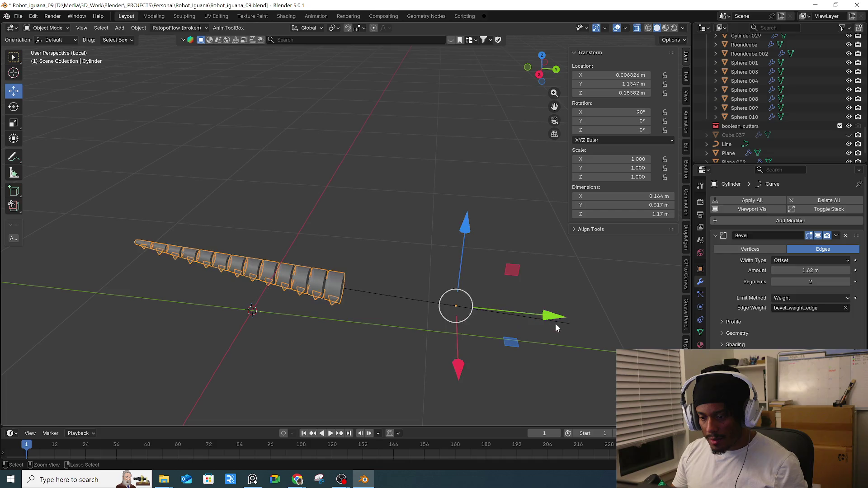
key(ctrl+shift+z)
key(ctrl+shift+z)
key(ctrl+shift+z)
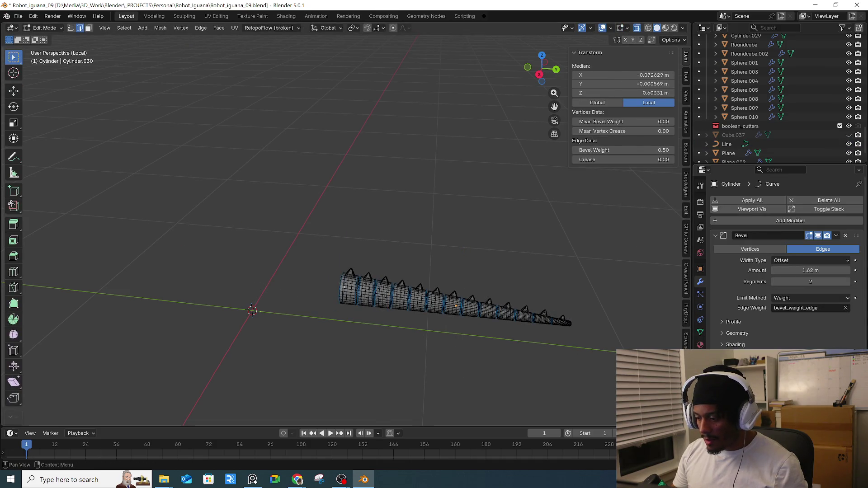
key(ctrl+shift+z)
key(ctrl+shift+z)
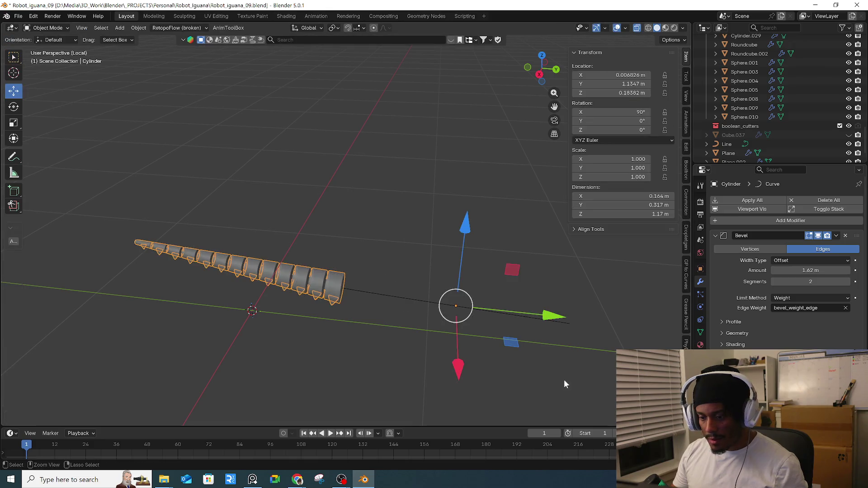
key(ctrl+shift+z)
key(ctrl+shift+z)
key(ctrl+shift+z)
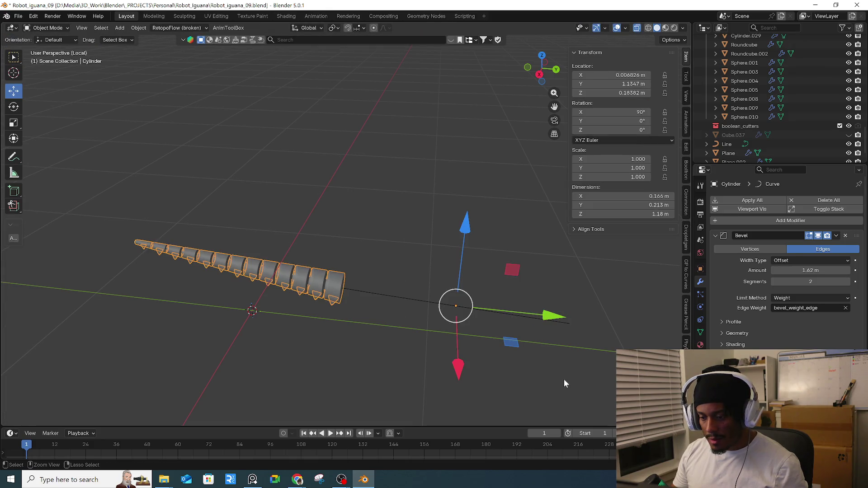
key(ctrl+shift+z)
key(ctrl+shift+z)
key(ctrl+shift+z)
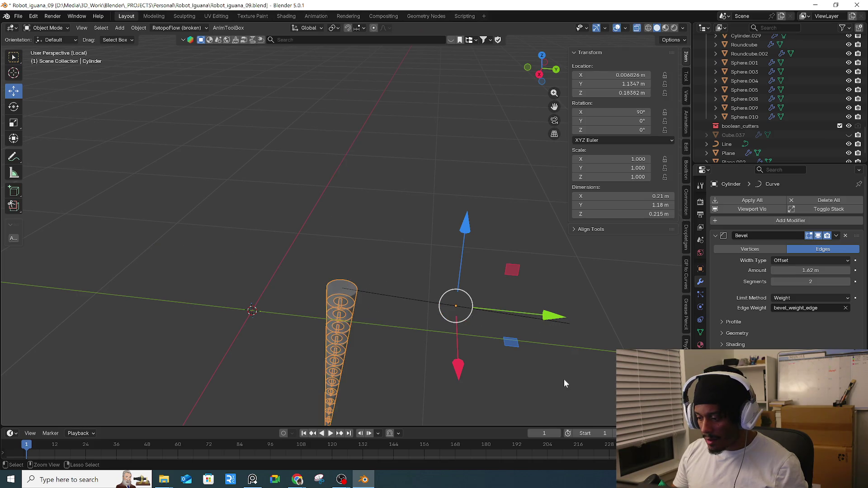
key(ctrl+shift+z)
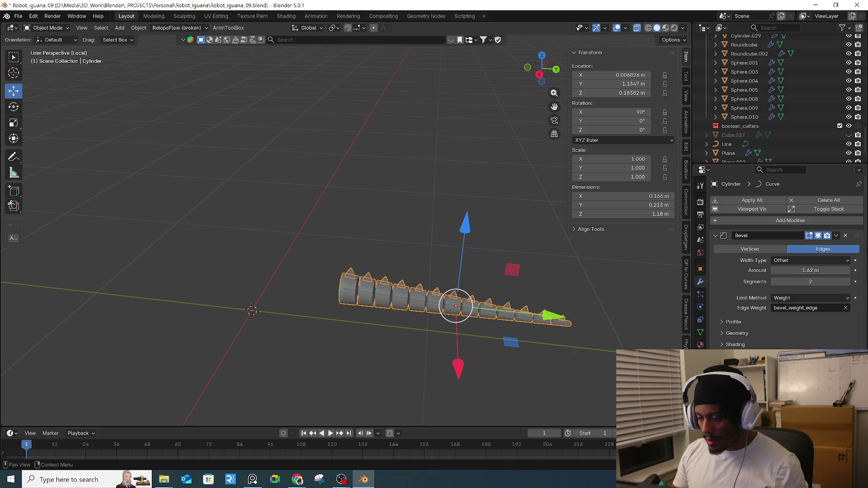
click(402, 335)
click(389, 309)
shift+middle_drag(442, 318, 432, 335)
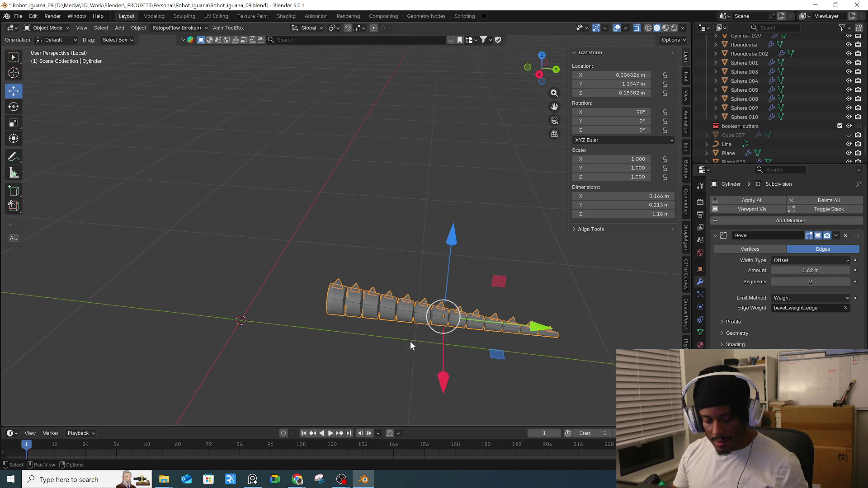
- Apply scale, then rotation and scale, to the tail Cylinder, and select the Line curve
key(ctrl+a)
click(462, 317)
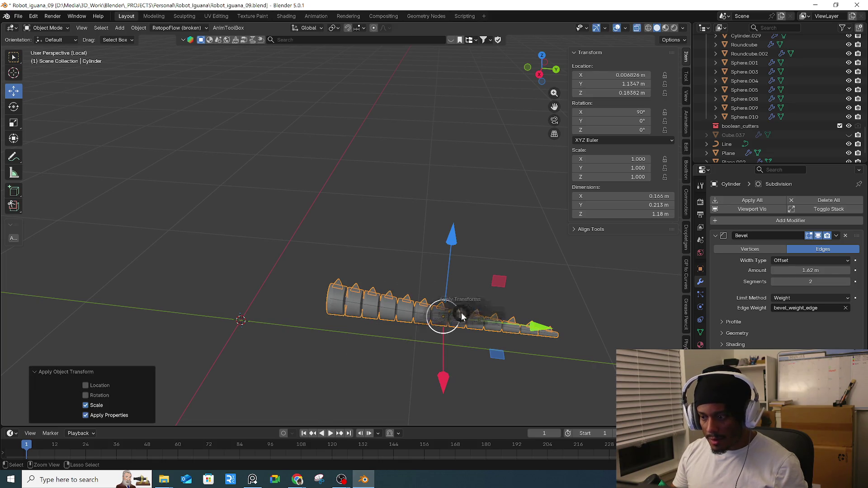
key(ctrl+a)
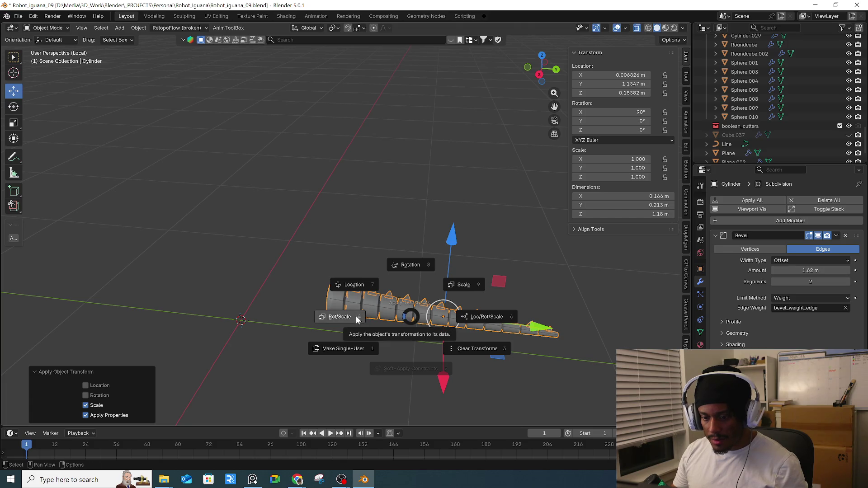
click(355, 316)
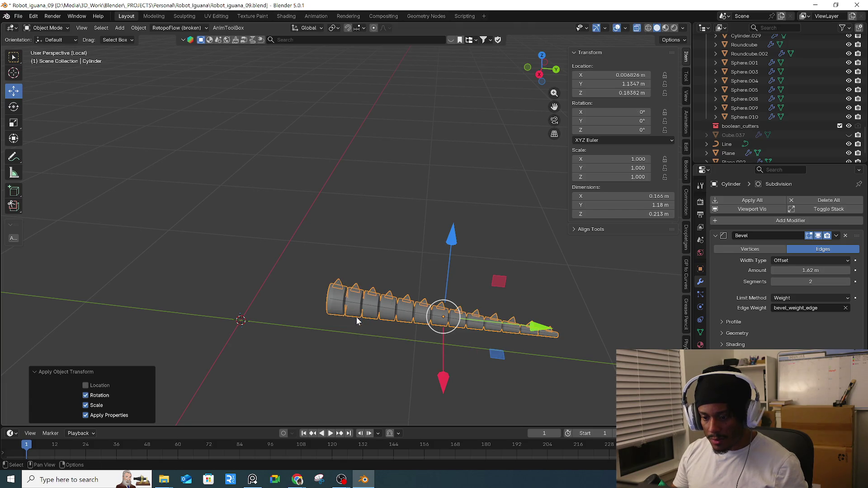
click(387, 335)
click(402, 311)
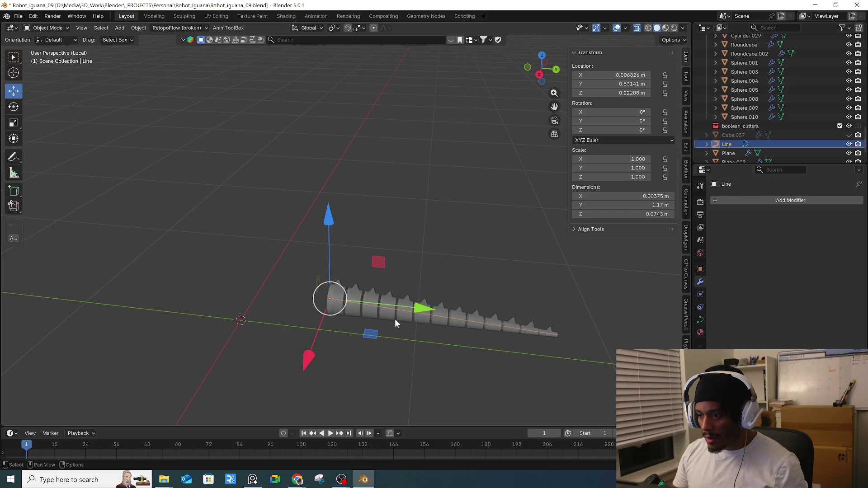
- Give the tail Cylinder a Curve deform modifier with Line picked as its Curve Object
click(394, 318)
click(759, 220)
mouse_move(752, 222)
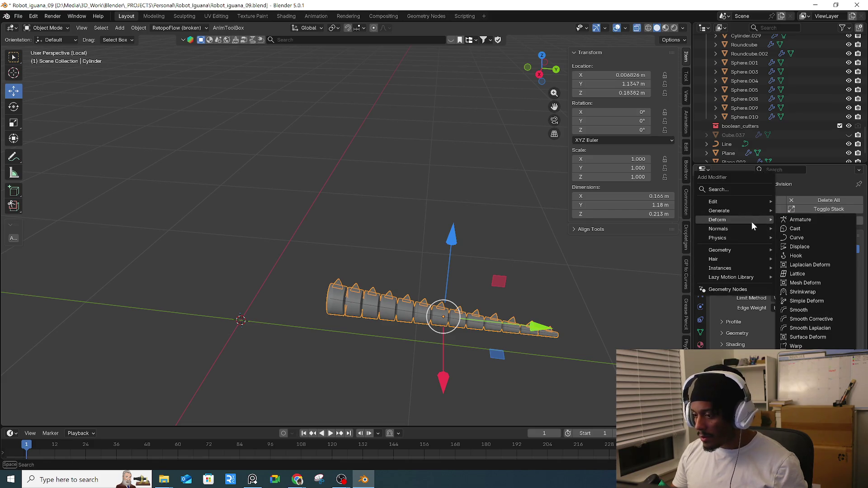
click(823, 238)
click(852, 373)
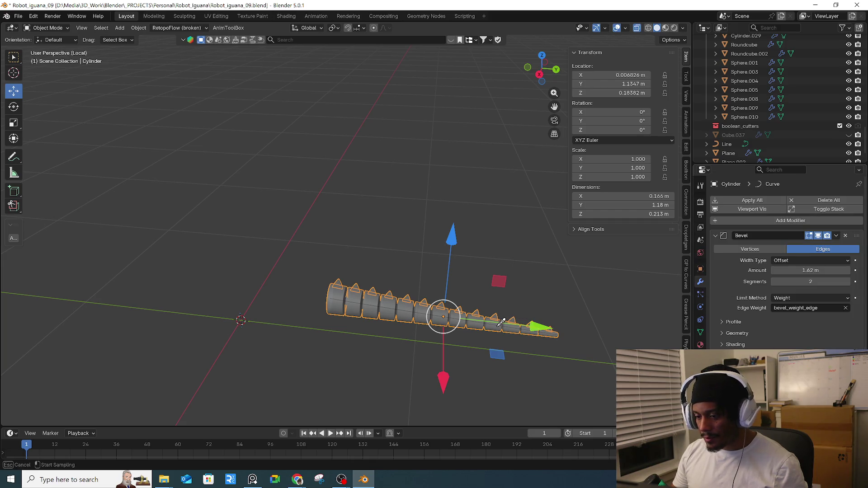
click(504, 327)
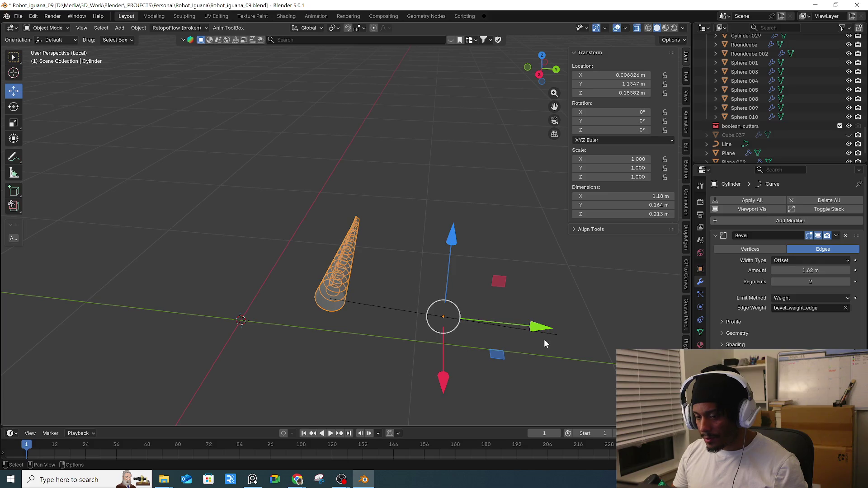
scroll(787, 271, down, 2)
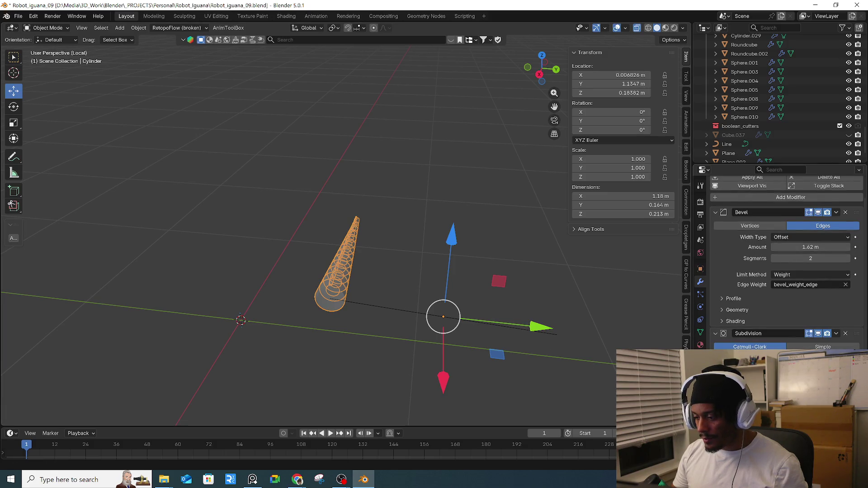
scroll(786, 271, up, 1)
mouse_move(519, 371)
middle_down()
mouse_move(409, 357)
mouse_move(488, 362)
middle_up()
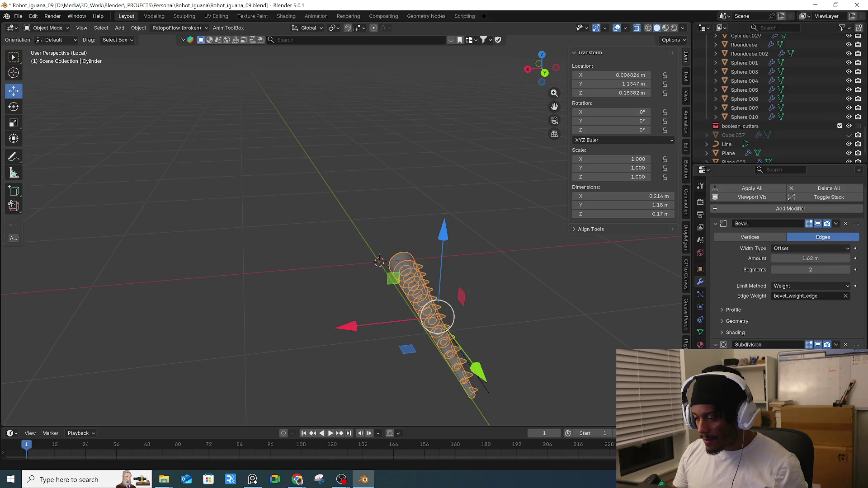
- Rotate the tail Cylinder and set its Y rotation to 90°
key(ctrl+z)
mouse_move(519, 347)
middle_down()
mouse_move(596, 345)
mouse_move(590, 354)
mouse_move(552, 348)
mouse_move(556, 280)
middle_up()
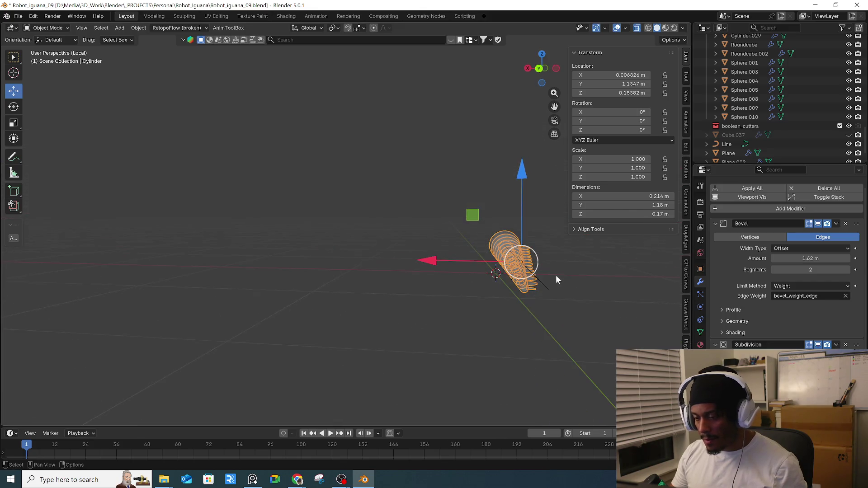
shift+middle_drag(554, 239, 470, 248)
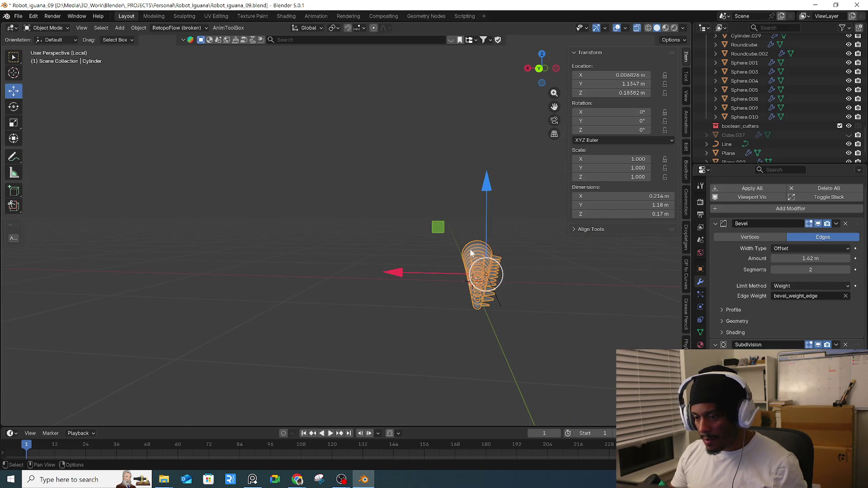
click(16, 108)
mouse_move(506, 199)
mouse_down()
mouse_move(515, 191)
mouse_move(477, 180)
mouse_move(382, 195)
mouse_up()
click(611, 120)
text(90)
key(Return)
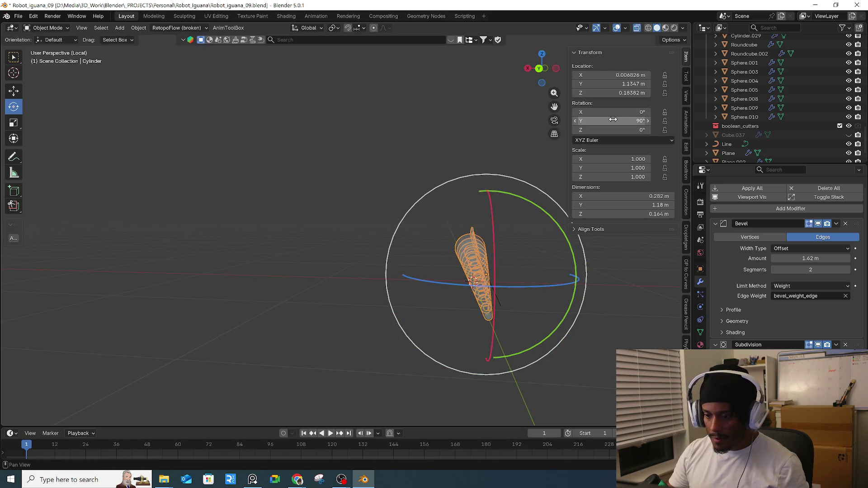
- Orbit to a side view and toggle Edit Mode to inspect the stretched tail
mouse_move(359, 208)
middle_down()
mouse_move(413, 216)
mouse_move(312, 253)
mouse_move(433, 284)
mouse_move(403, 291)
mouse_move(455, 321)
middle_up()
click(457, 322)
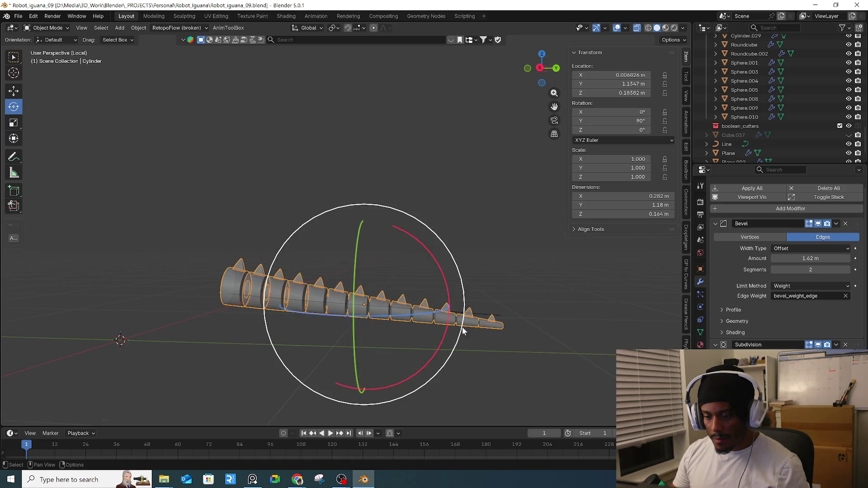
click(467, 329)
key(ctrl+z)
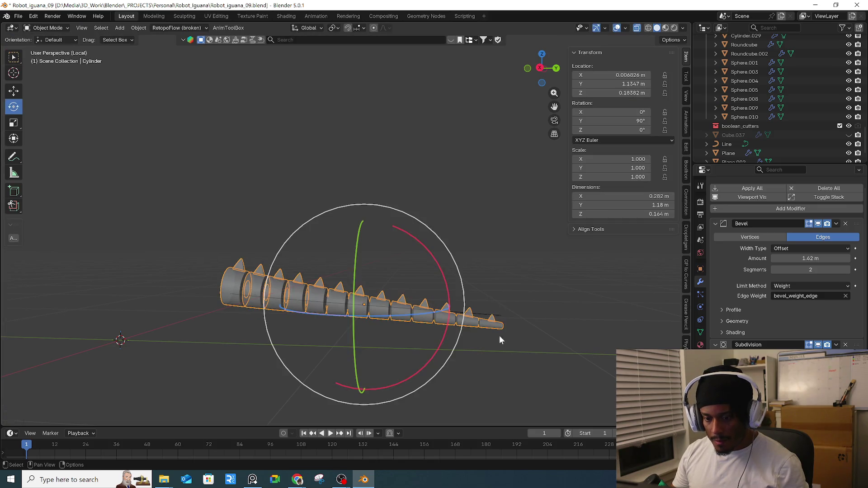
key(Tab)
middle_drag(508, 341, 493, 346)
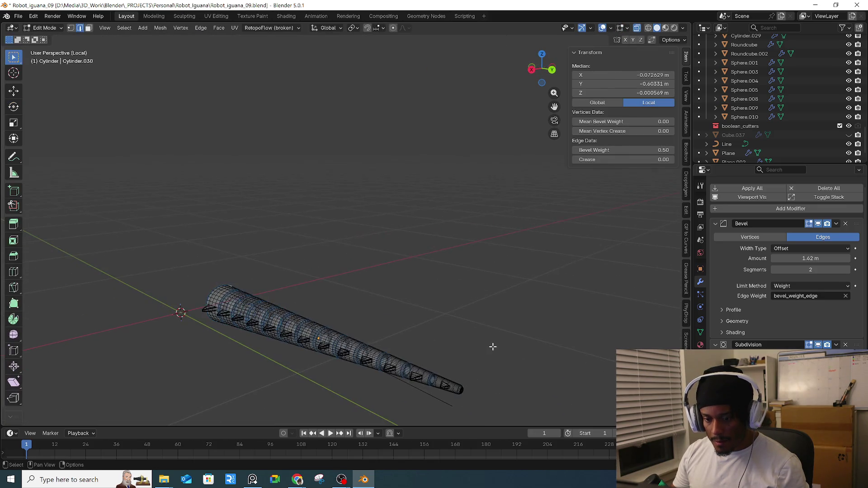
key(Tab)
key(Tab)
key(Tab)
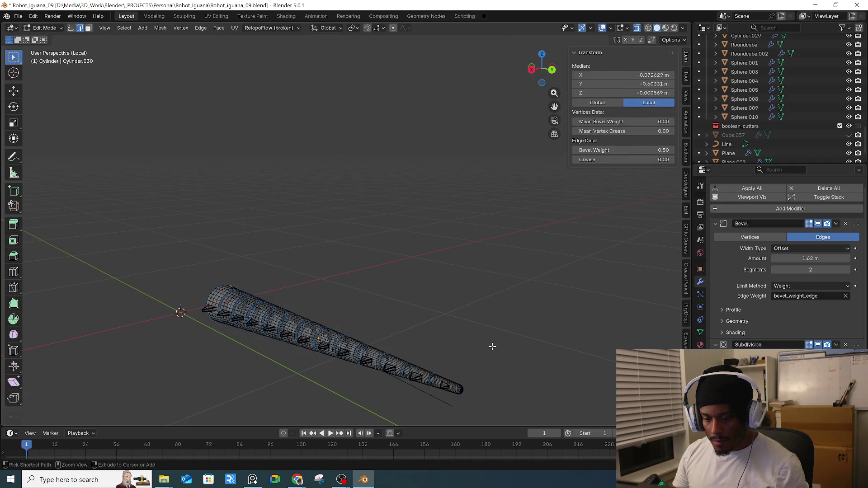
key(Tab)
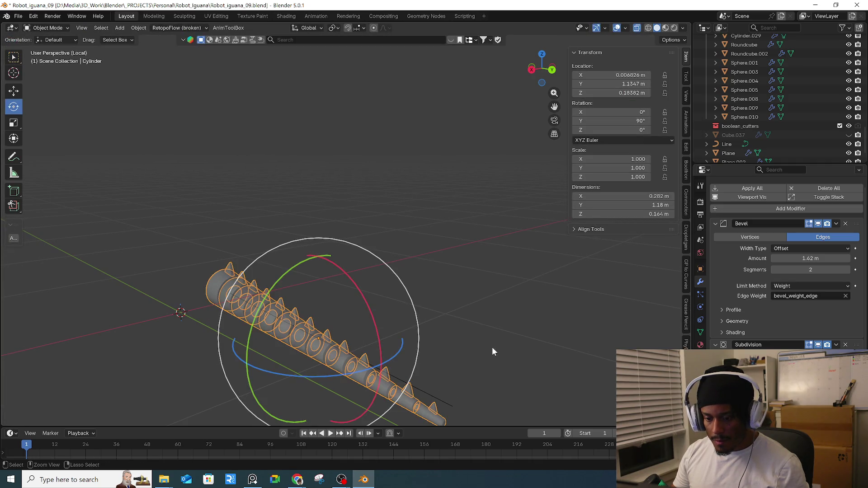
- Orbit around the tail, select the Line curve, and enter its Edit Mode
mouse_move(493, 351)
middle_down()
mouse_move(436, 333)
mouse_move(509, 343)
middle_up()
key(Tab)
key(Tab)
mouse_move(416, 254)
middle_down()
mouse_move(368, 291)
mouse_move(444, 285)
mouse_move(406, 324)
mouse_move(295, 332)
middle_up()
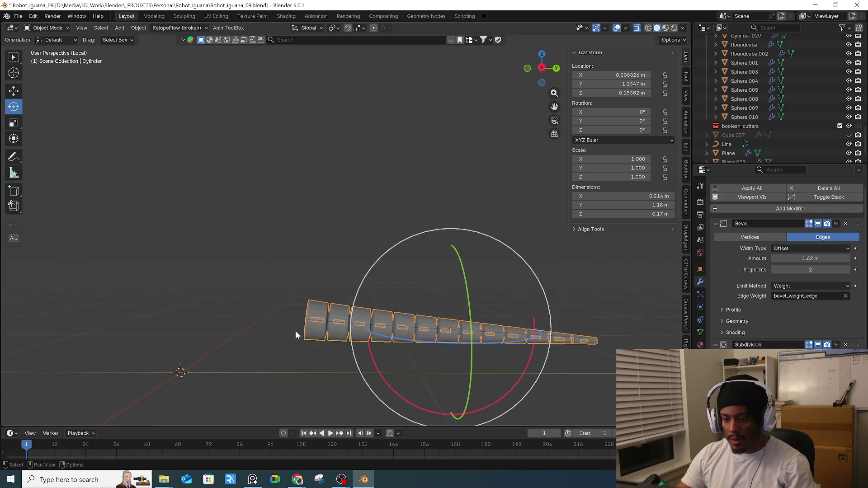
mouse_move(551, 310)
middle_down()
mouse_move(519, 334)
mouse_move(502, 335)
middle_up()
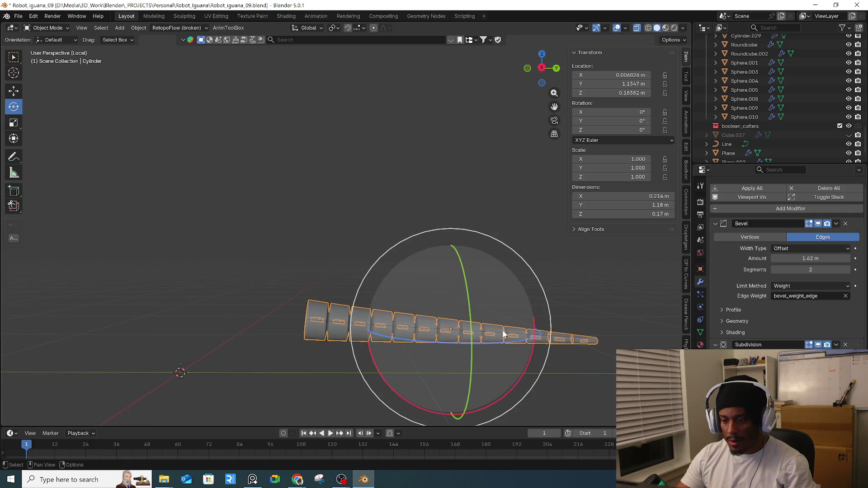
click(504, 335)
key(Tab)
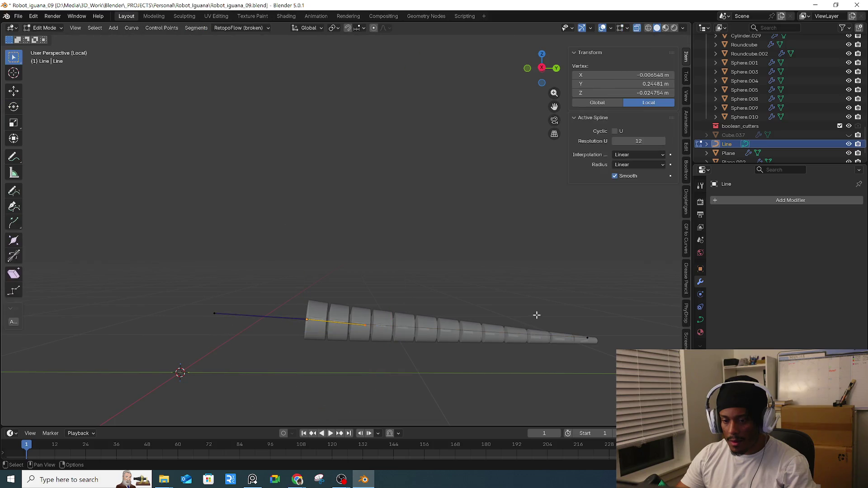
- Open the active tool settings, try a scatter rotation near 90°, then reset it to default
mouse_move(297, 302)
middle_down()
mouse_move(165, 387)
mouse_move(430, 320)
middle_up()
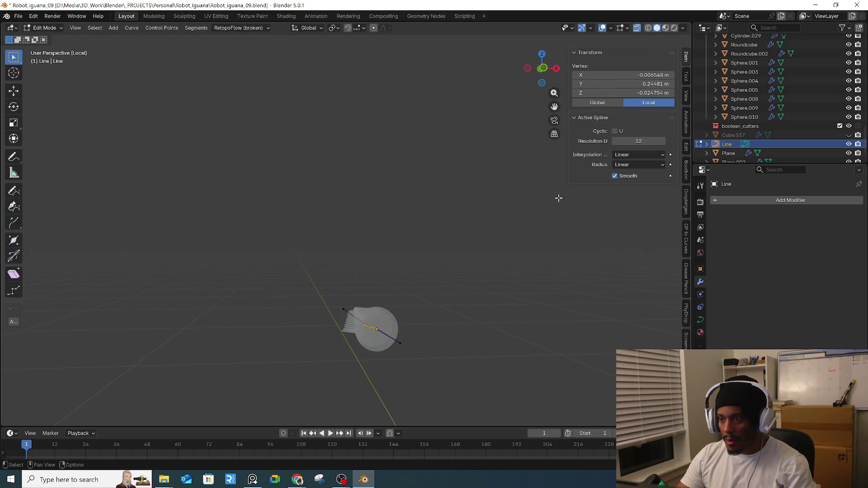
click(685, 77)
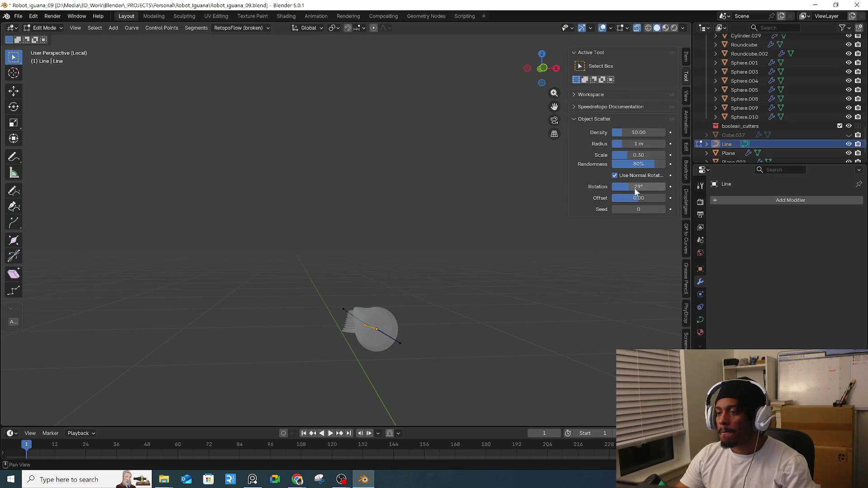
mouse_move(630, 188)
mouse_down()
mouse_move(665, 188)
mouse_move(666, 203)
mouse_up()
key(Tab)
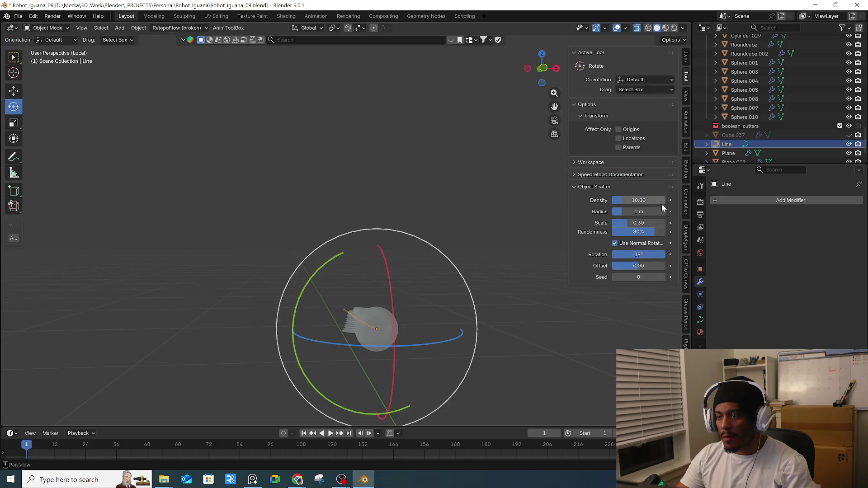
key(Tab)
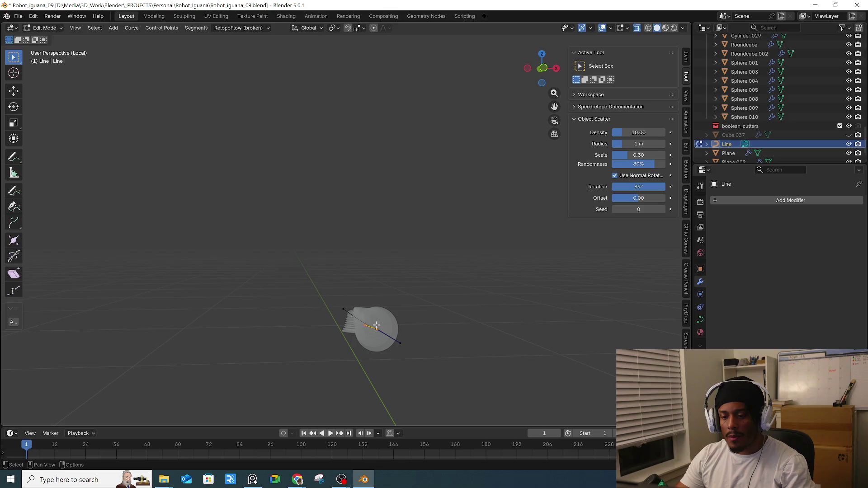
right_click(645, 192)
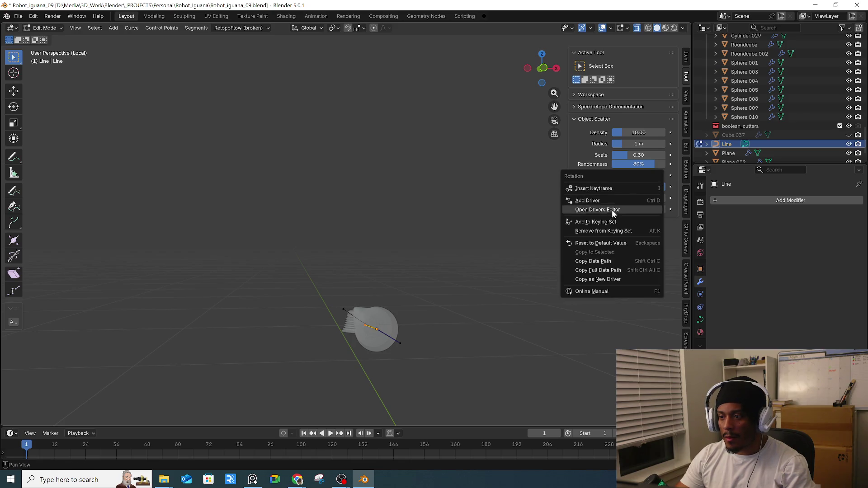
click(605, 241)
click(593, 119)
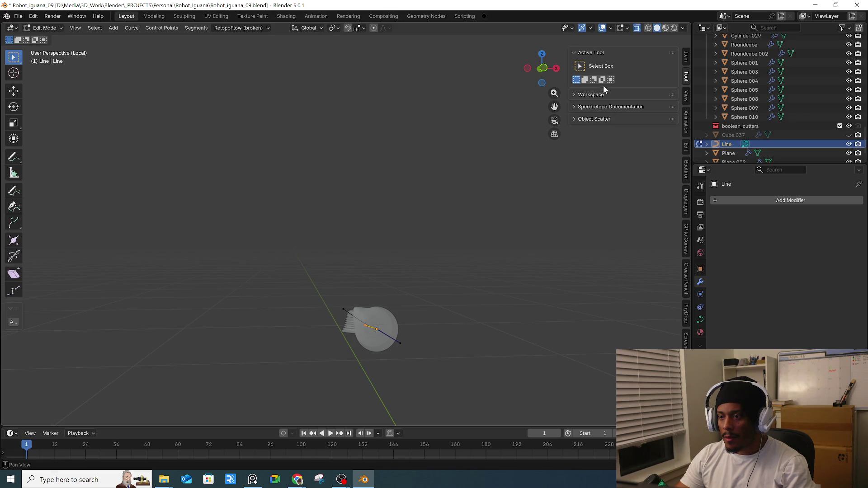
- Show the View and Item N-panel tabs, then the Line curve's Object Data shape settings
click(687, 95)
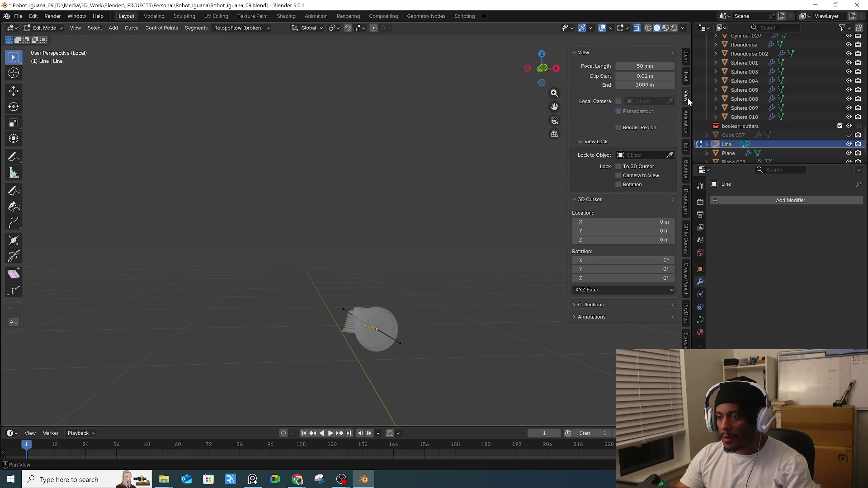
click(686, 59)
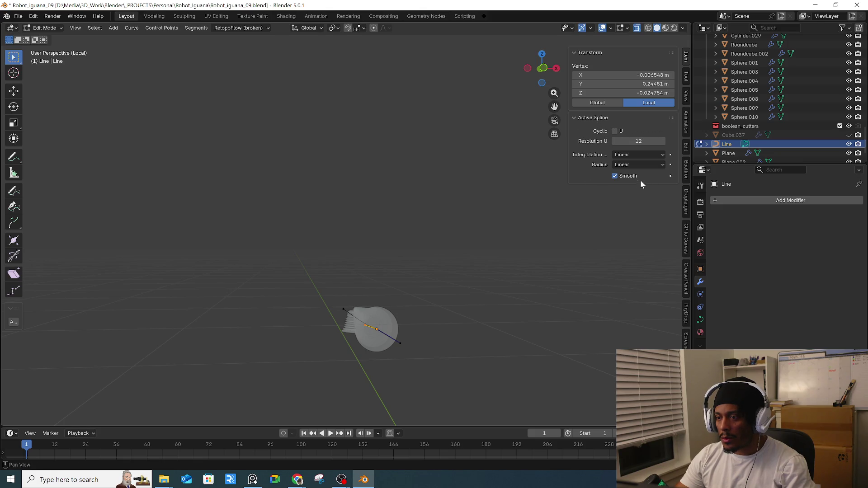
click(700, 320)
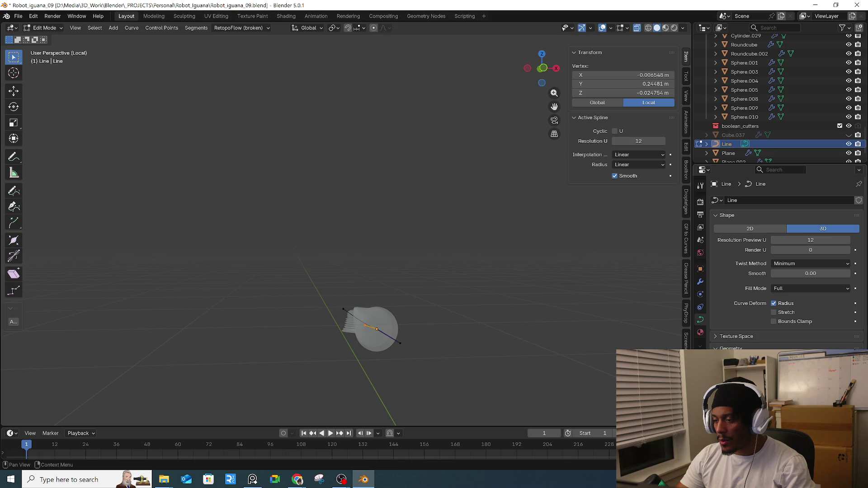
scroll(786, 262, down, 3)
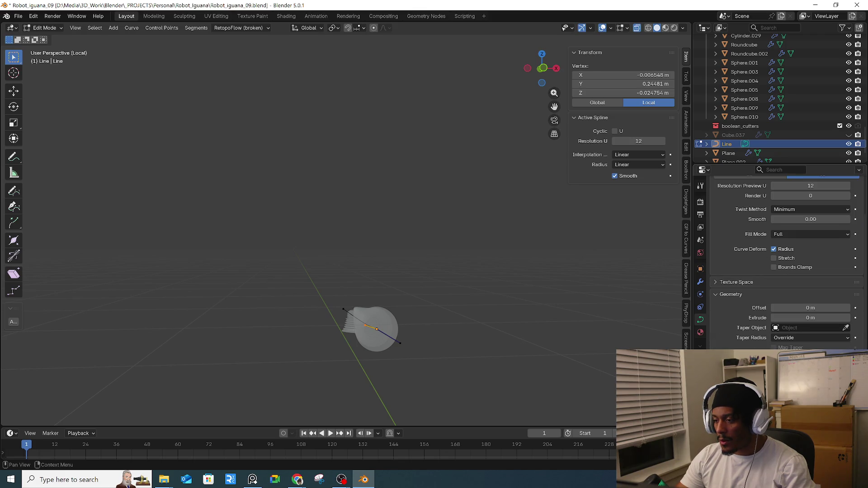
- Reset the curve's Offset to 0 m and move its end control point to bend the tail
drag(810, 308, 806, 308)
mouse_move(604, 308)
middle_down()
mouse_move(550, 320)
mouse_move(484, 304)
middle_up()
right_click(796, 308)
click(750, 370)
drag(544, 308, 615, 346)
key(g)
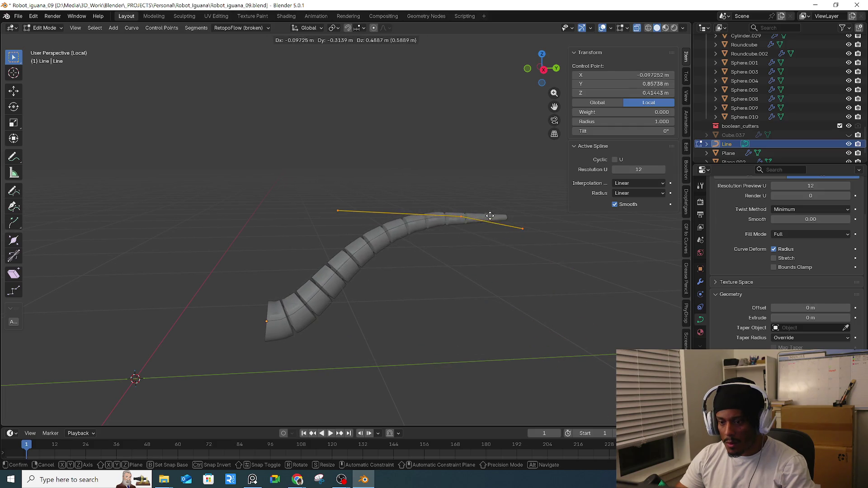
click(517, 265)
- Exit local view and orbit out to see the whole iguana
key(KP_Divide)
scroll(520, 268, down, 3)
mouse_move(514, 273)
middle_down()
mouse_move(409, 254)
mouse_move(404, 230)
mouse_move(341, 225)
middle_up()
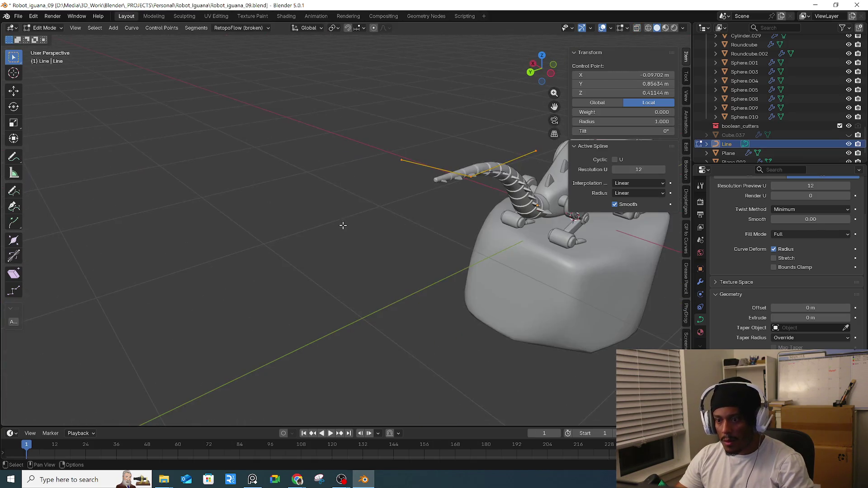
middle_drag(495, 235, 463, 229)
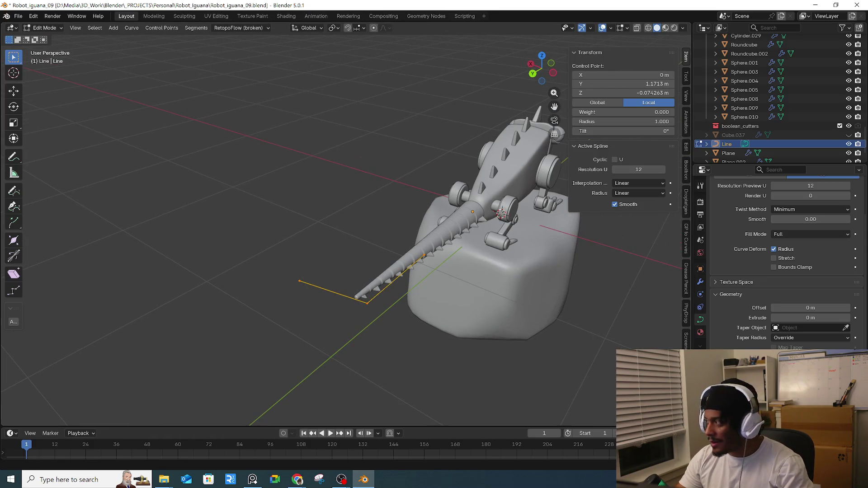
key(alt+Tab)
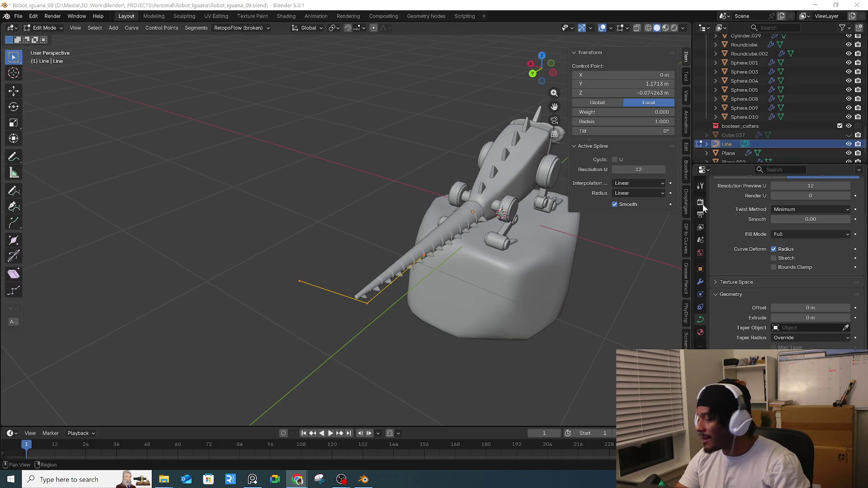
mouse_move(409, 284)
middle_down()
mouse_move(426, 246)
mouse_move(452, 239)
middle_up()
- Add the next curve point to the selection and try rotating the selected points
key(ctrl+KP_Add)
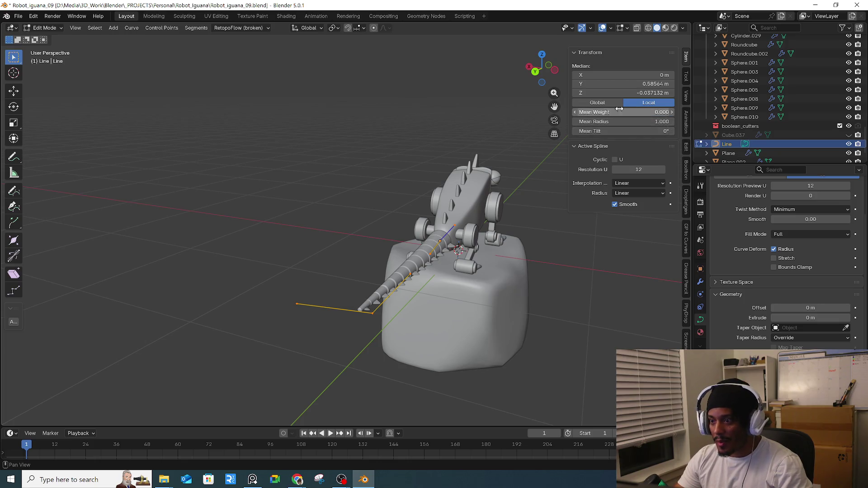
drag(649, 90, 635, 91)
key(ctrl+z)
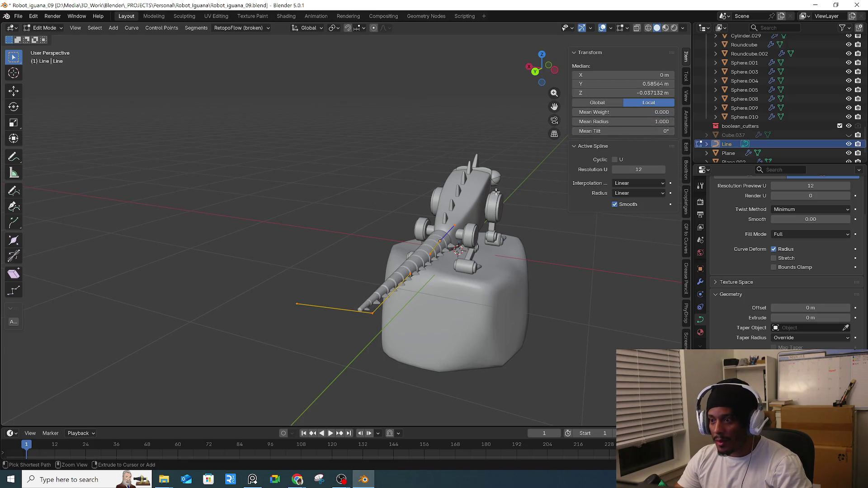
mouse_move(487, 230)
middle_down()
mouse_move(502, 226)
mouse_move(516, 195)
middle_up()
key(r)
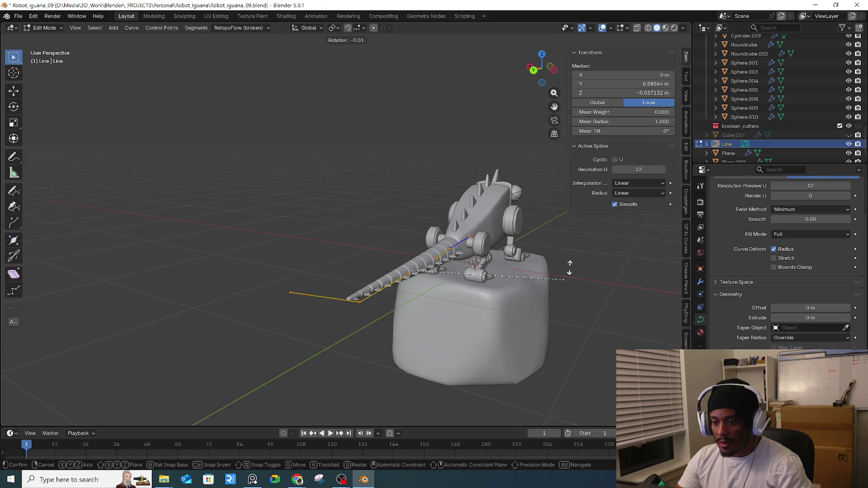
click(520, 188)
- From the back orthographic view, rotate the selected curve points -90°
key(KP_1)
key(KP_5)
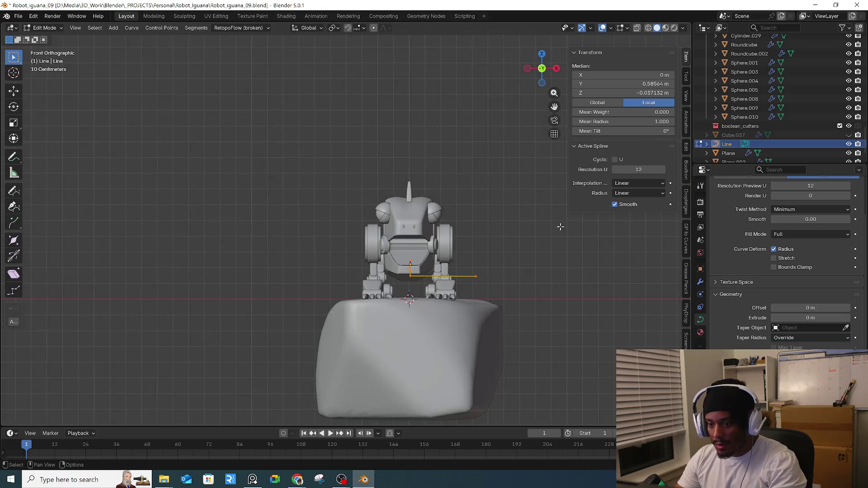
key(ctrl+KP_1)
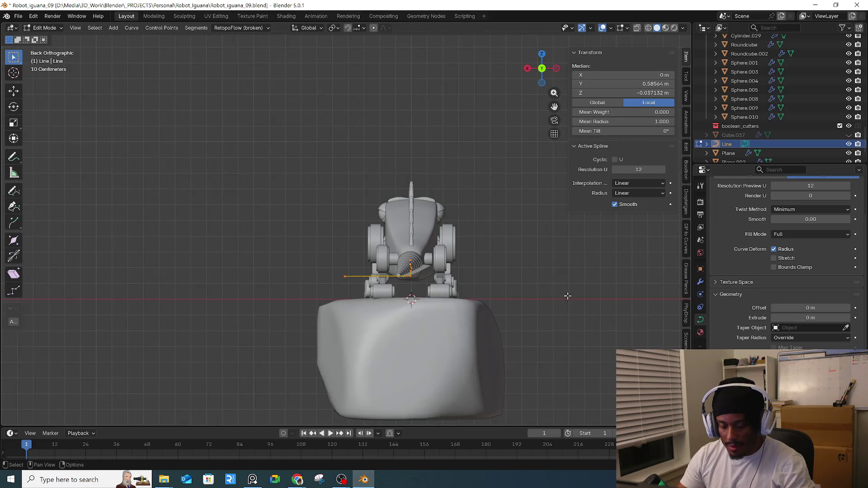
key(r)
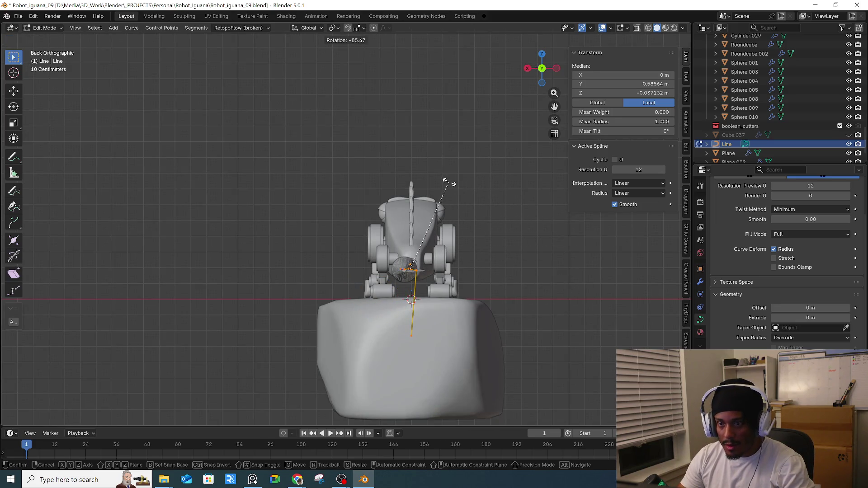
click(448, 183)
mouse_move(465, 240)
middle_down()
mouse_move(457, 258)
mouse_move(466, 253)
mouse_move(452, 256)
middle_up()
key(ctrl+z)
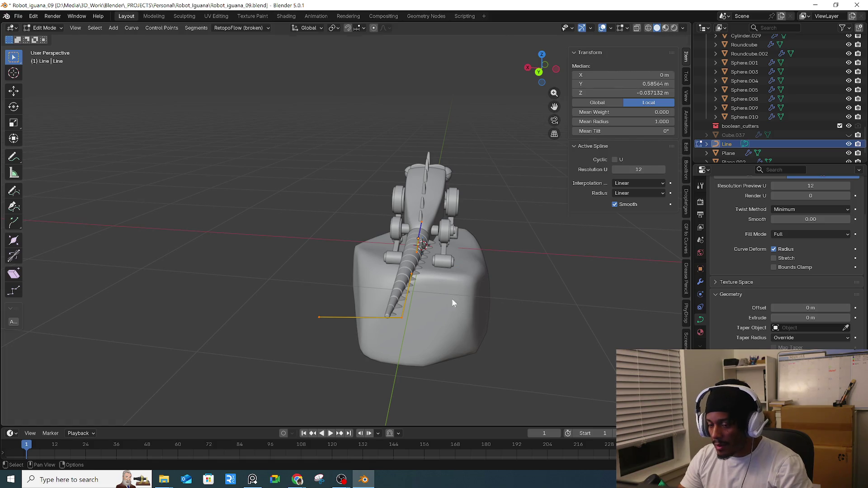
- Return to Object Mode, select the tail Cylinder, and try rotating it before undoing
key(Tab)
click(418, 262)
mouse_move(478, 224)
mouse_down()
mouse_move(475, 211)
mouse_move(421, 184)
mouse_move(339, 188)
mouse_up()
key(ctrl+z)
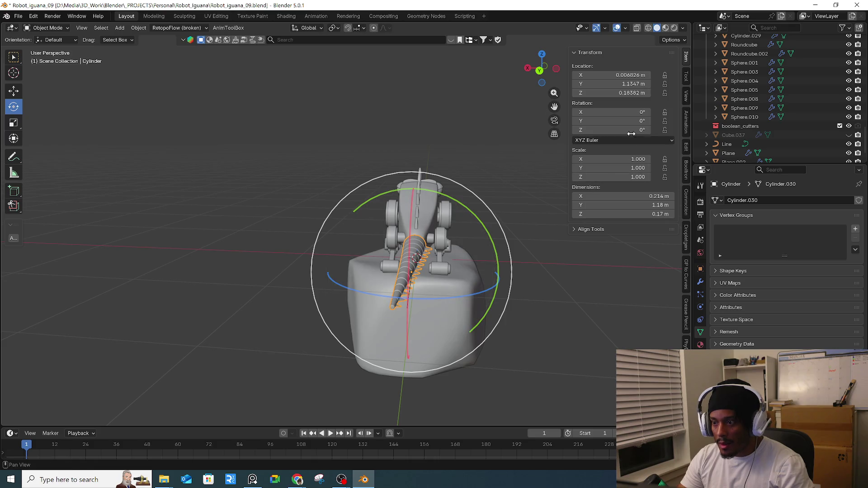
- Set the tail's Y rotation to 90° and switch to top view
click(632, 120)
text(90)
key(Return)
mouse_move(549, 276)
middle_down()
mouse_move(534, 281)
mouse_move(595, 282)
mouse_move(594, 308)
middle_up()
key(KP_7)
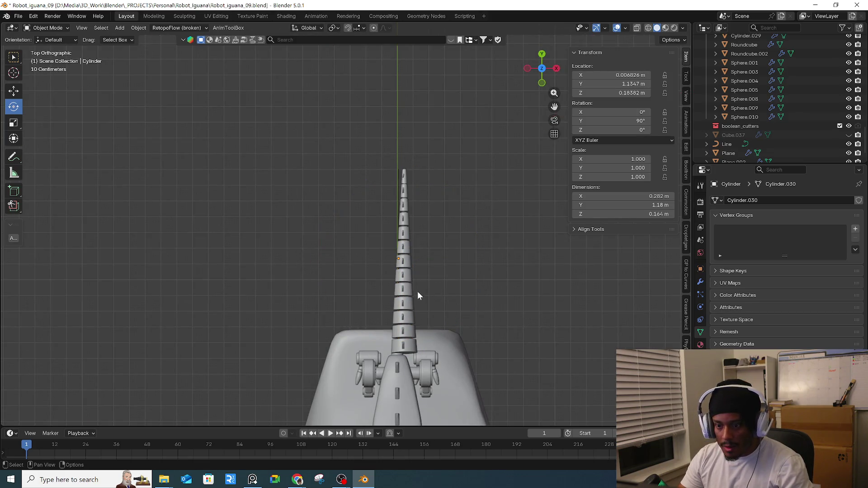
- Try moving the tail along X, cancel the move, and turn on X-ray
click(408, 295)
key(g)
key(x)
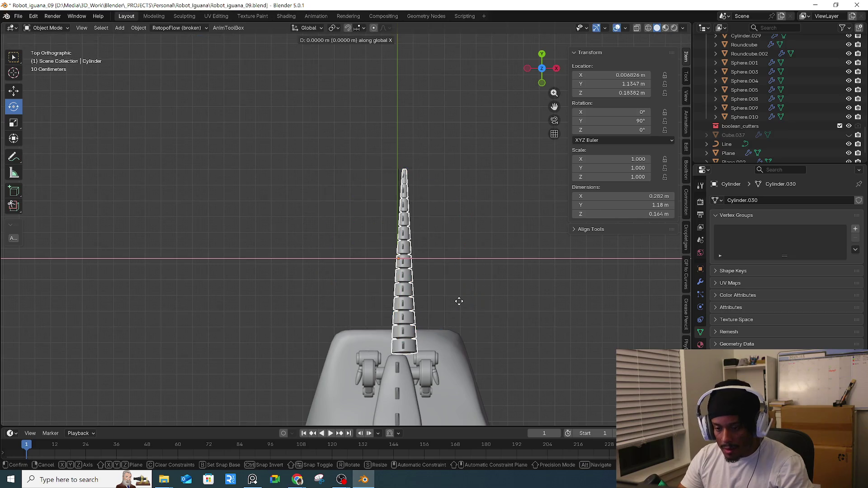
right_click(447, 300)
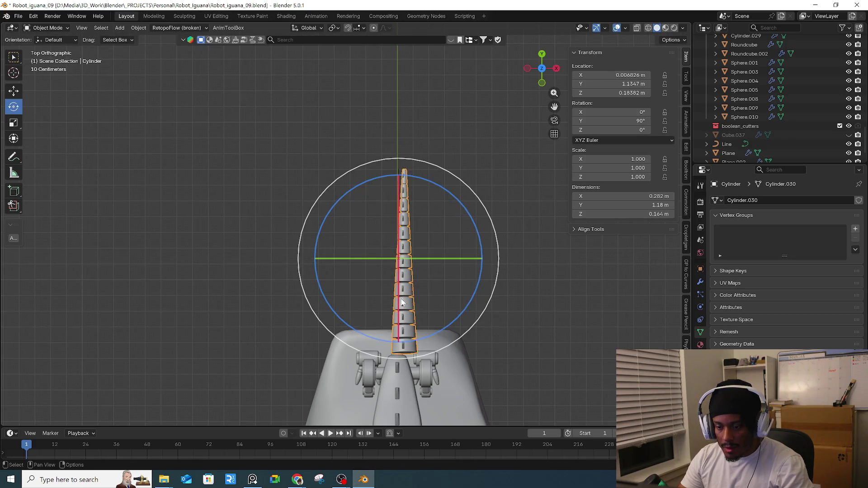
key(Caps_Lock)
key(Caps_Lock)
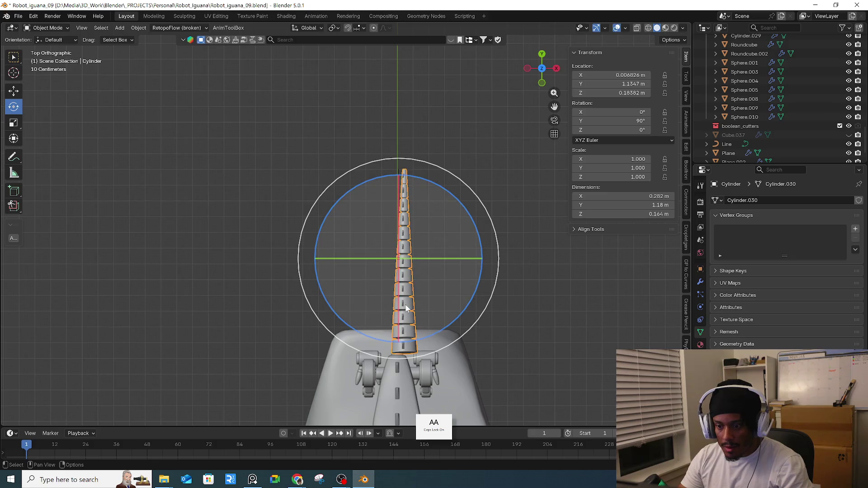
key(alt+z)
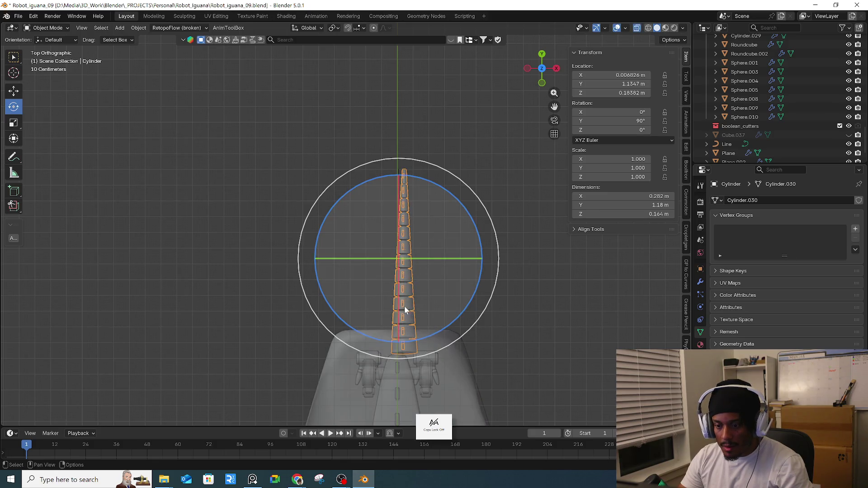
- Select the Line curve inside the tail and shift it along X in top view
click(417, 301)
middle_drag(436, 294, 401, 183)
click(402, 183)
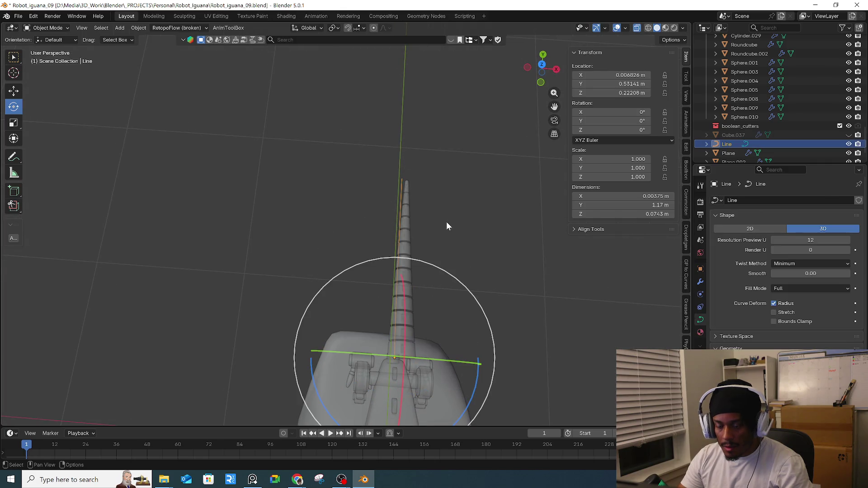
key(KP_7)
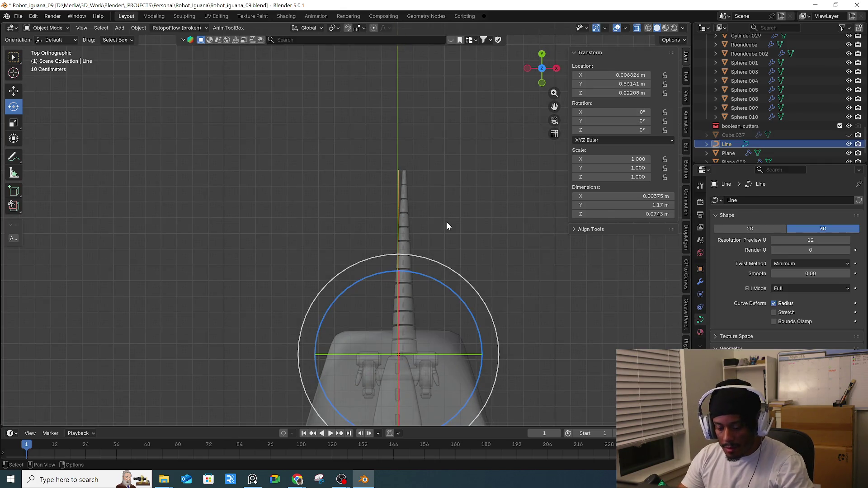
key(g)
key(x)
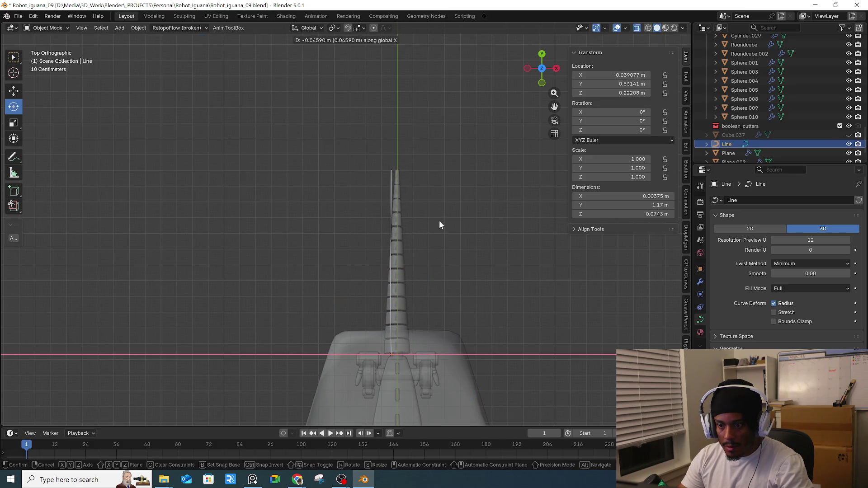
click(440, 222)
click(465, 241)
middle_drag(425, 241, 411, 217)
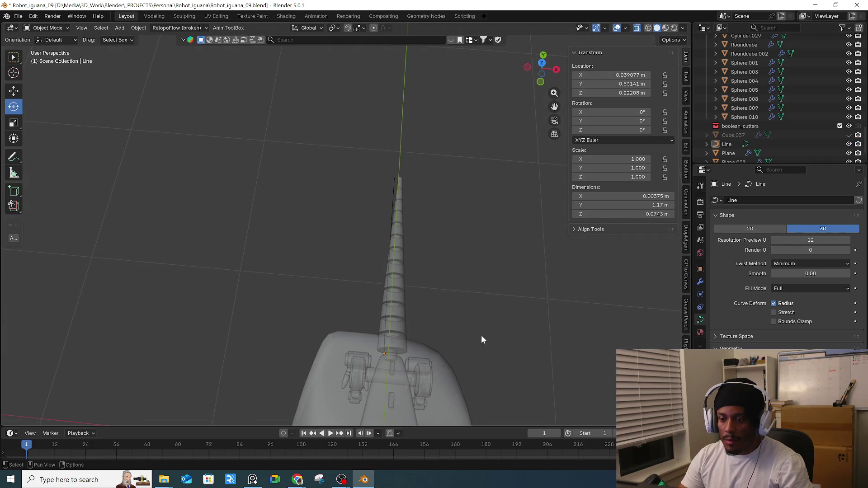
- Check the tail's modifier stack, then undo back to the straight spiked tail
click(400, 313)
mouse_move(399, 313)
middle_down()
mouse_move(421, 271)
mouse_move(459, 315)
mouse_move(471, 314)
middle_up()
click(700, 281)
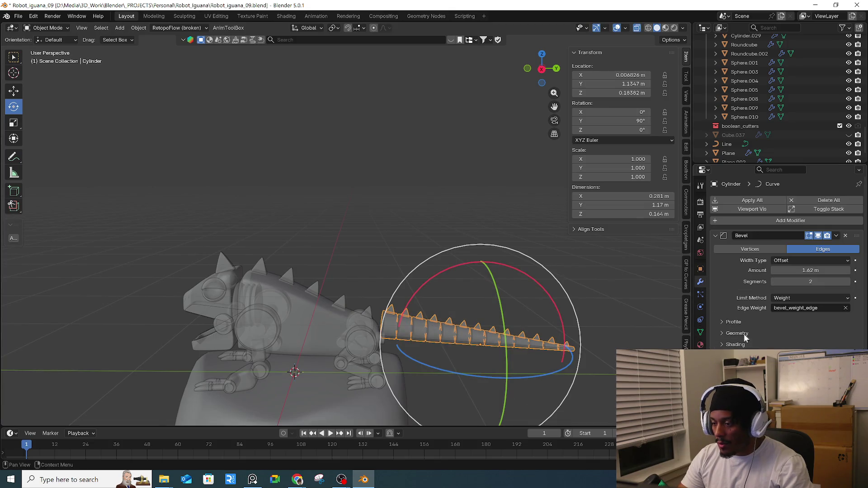
key(ctrl+1)
mouse_move(597, 321)
middle_down()
mouse_move(603, 335)
mouse_move(592, 335)
middle_up()
key(ctrl+z)
key(ctrl+z)
key(ctrl+z)
key(ctrl+shift+z)
key(ctrl+z)
key(ctrl+z)
key(ctrl+z)
key(ctrl+z)
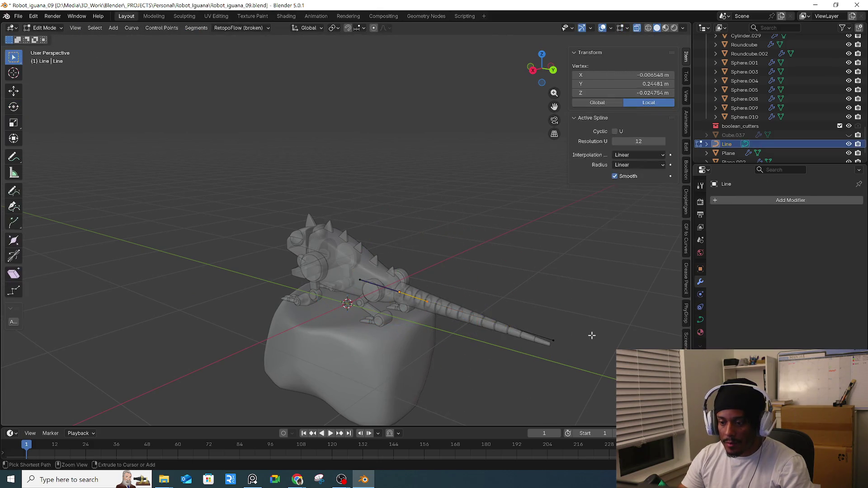
- Redo the tail's 90° X rotation and delete the Line curve
key(ctrl+shift+z)
key(ctrl+shift+z)
key(ctrl+shift+z)
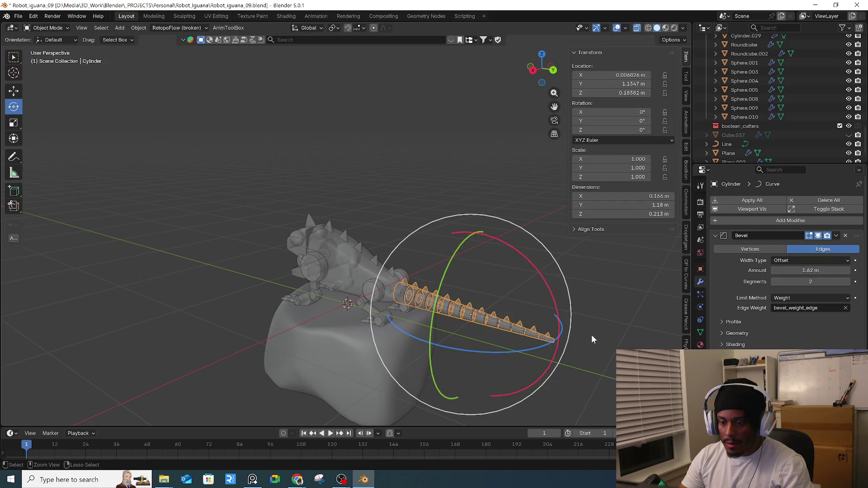
key(ctrl+shift+z)
key(ctrl+shift+z)
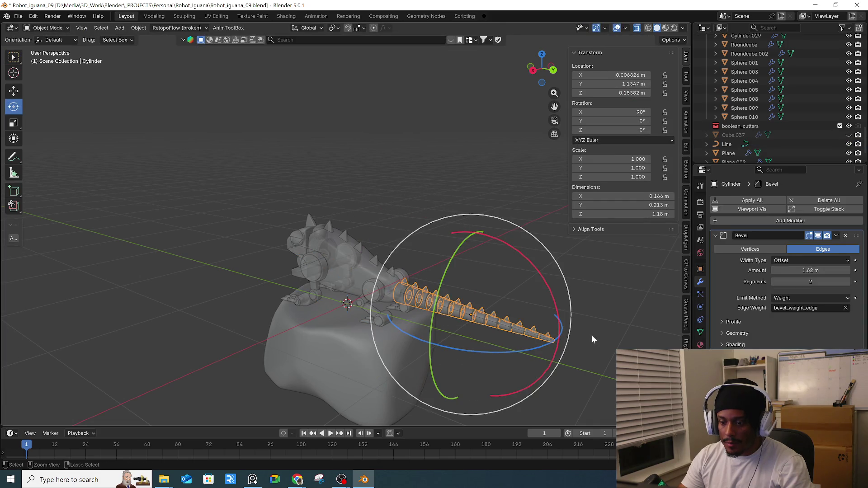
click(501, 325)
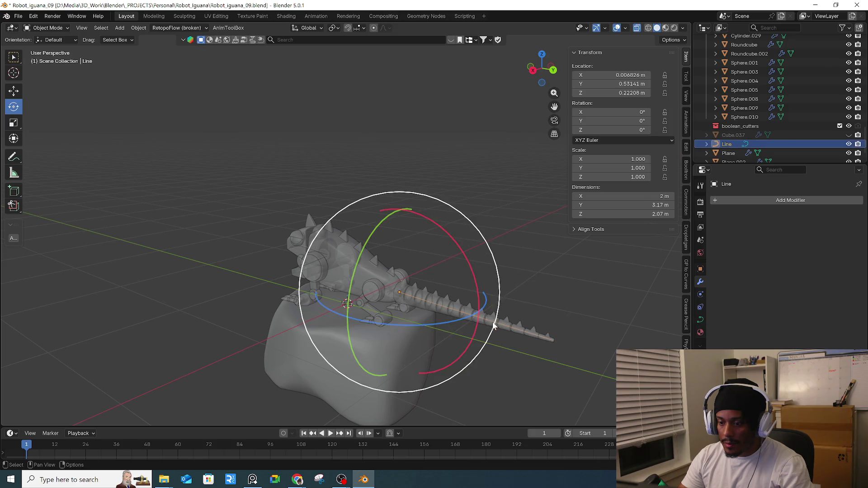
mouse_move(542, 323)
middle_down()
mouse_move(471, 315)
mouse_move(475, 332)
middle_up()
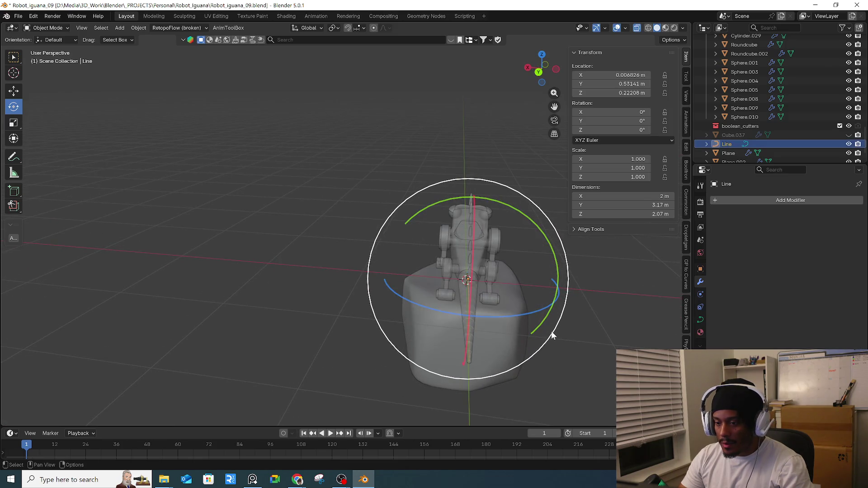
key(Delete)
- Select the tail Cylinder, zoom in close, and isolate it with Numpad / Local View
mouse_move(541, 339)
middle_down()
mouse_move(549, 345)
mouse_move(484, 287)
mouse_move(497, 286)
middle_up()
click(457, 296)
key(Tab)
key(Tab)
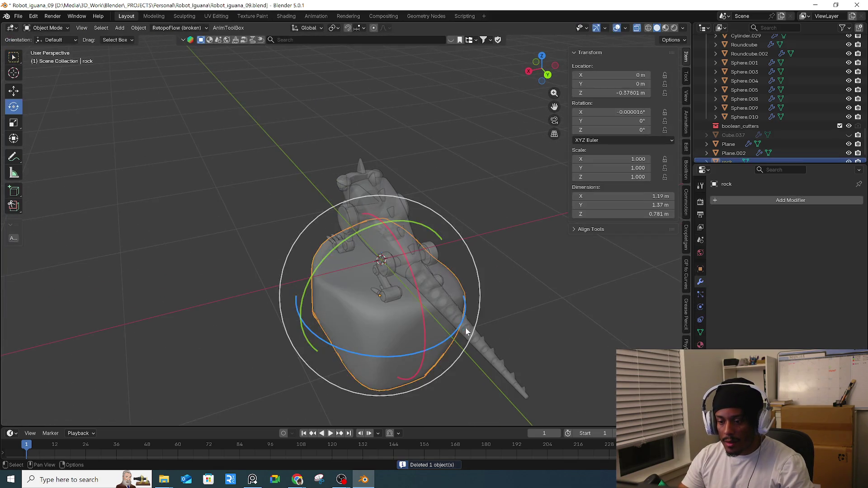
click(478, 331)
mouse_move(478, 329)
middle_down()
mouse_move(509, 316)
mouse_move(417, 311)
mouse_move(383, 269)
middle_up()
scroll(495, 320, up, 5)
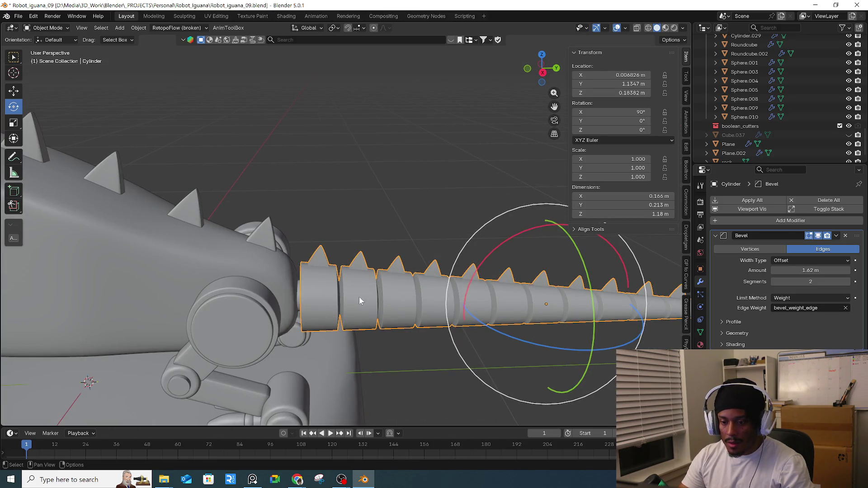
key(KP_Divide)
mouse_move(359, 296)
middle_down()
mouse_move(416, 305)
mouse_move(403, 267)
mouse_move(375, 273)
middle_up()
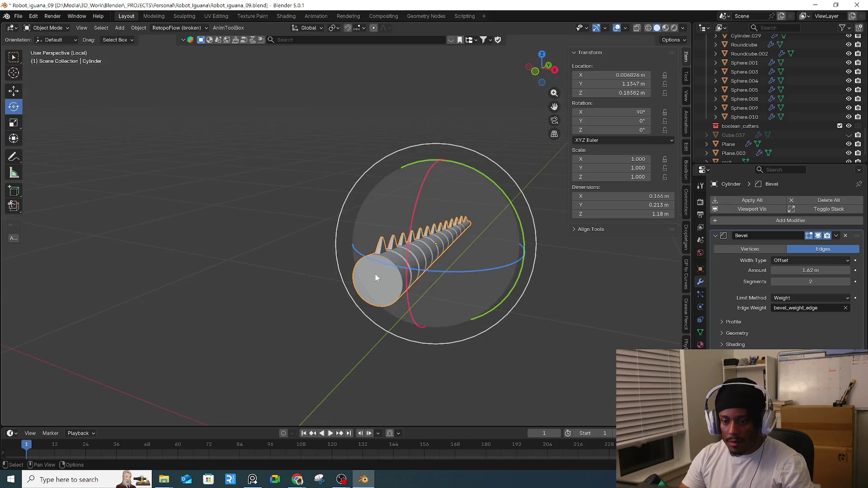
- In Edit Mode, select the tail's wide end-cap face and inset it
key(Tab)
scroll(389, 282, up, 3)
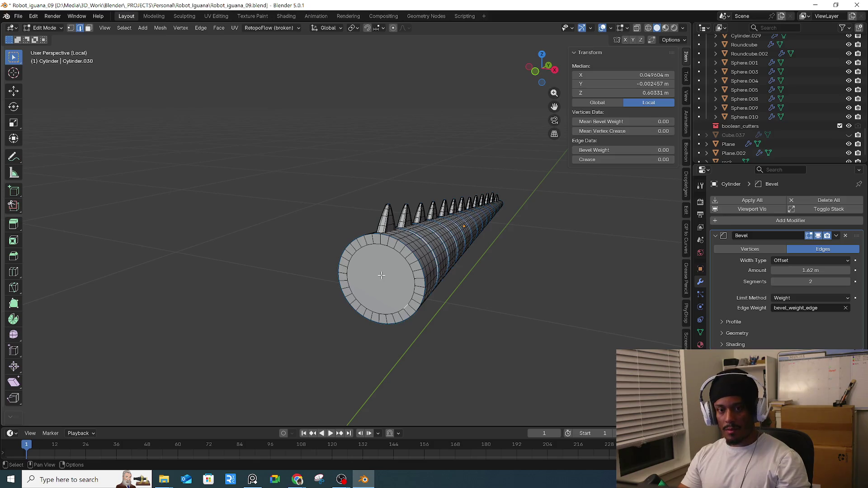
key(3)
click(383, 274)
key(i)
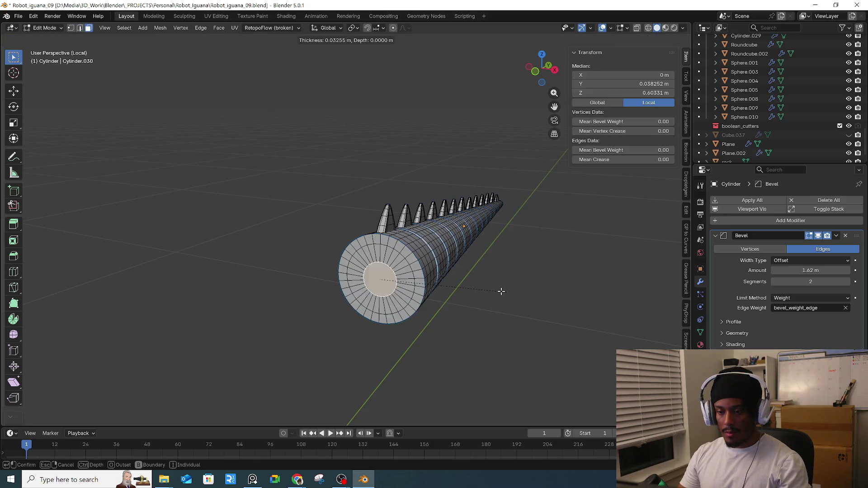
click(503, 290)
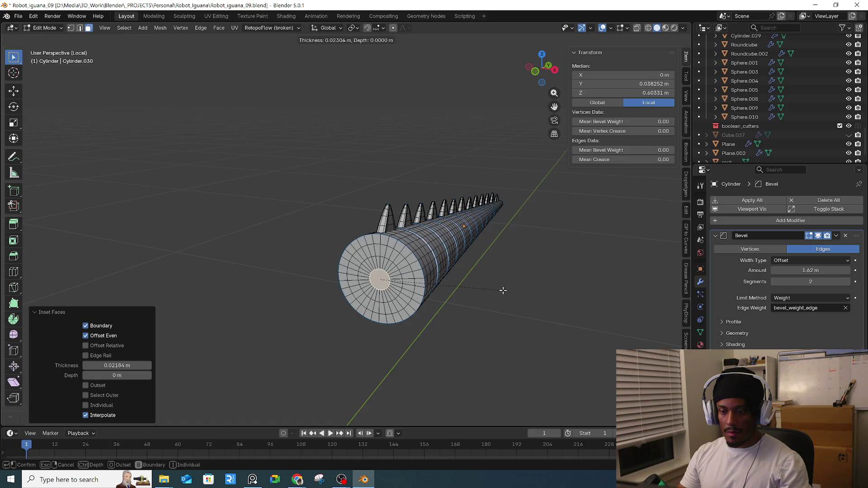
- Poke the inset face so it fans to a centre vertex, then select that vertex
key(x)
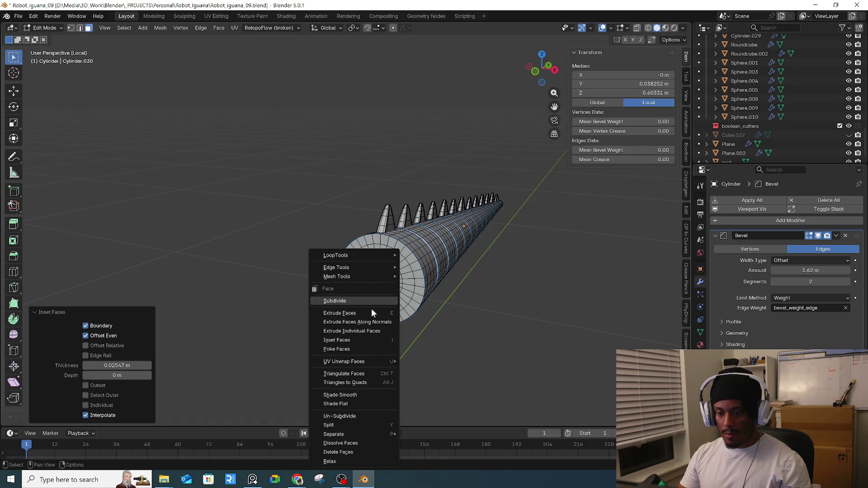
click(362, 351)
key(ctrl+z)
key(ctrl+shift+z)
click(385, 281)
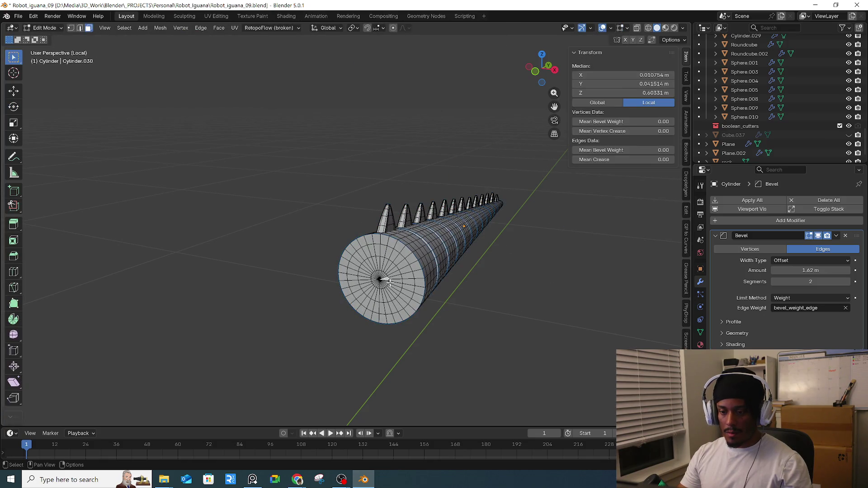
key(Tab)
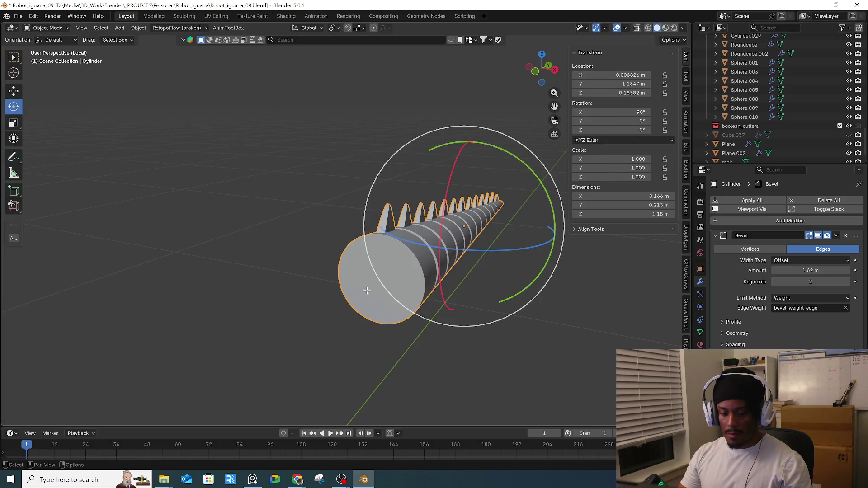
- Snap the 3D cursor to the end cap's centre vertex
key(Tab)
click(383, 281)
middle_drag(392, 286, 420, 291)
key(shift+s)
click(461, 314)
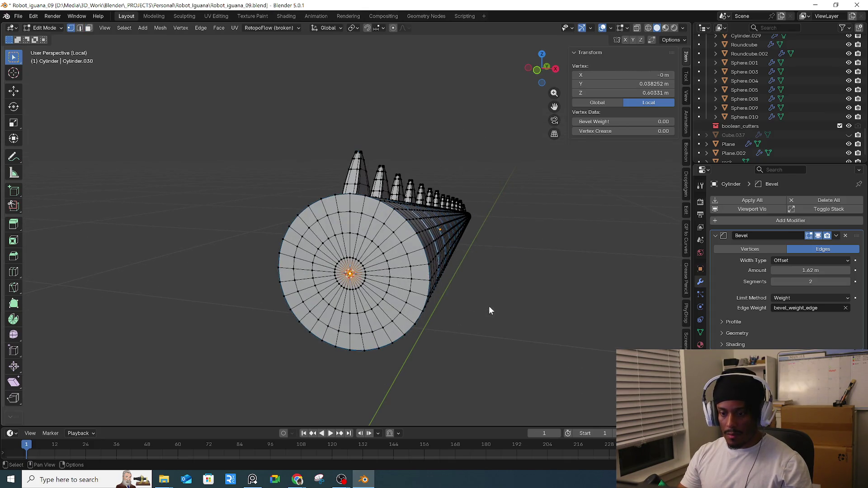
key(Tab)
- Add a Single Vert object, Vert, at the end-cap centre
key(shift+a)
mouse_move(562, 267)
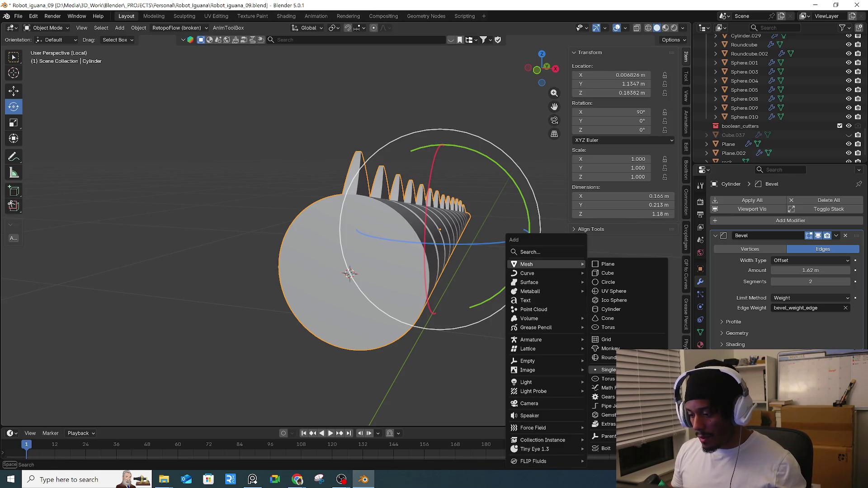
click(608, 370)
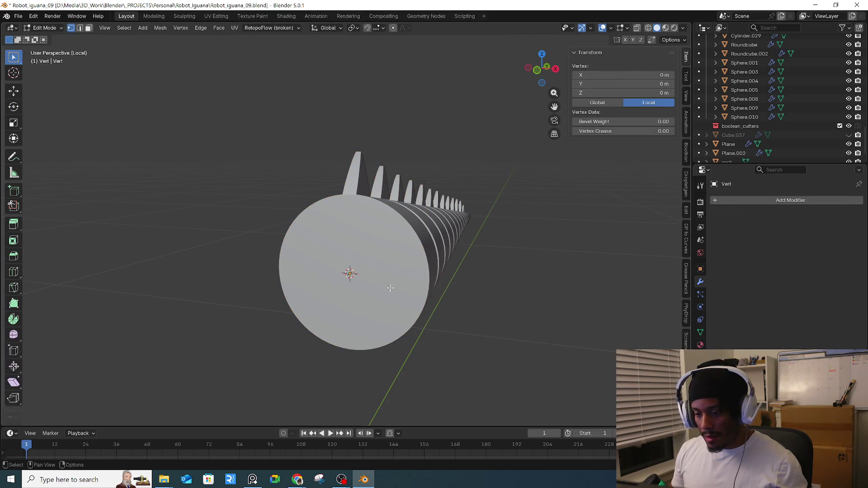
click(514, 326)
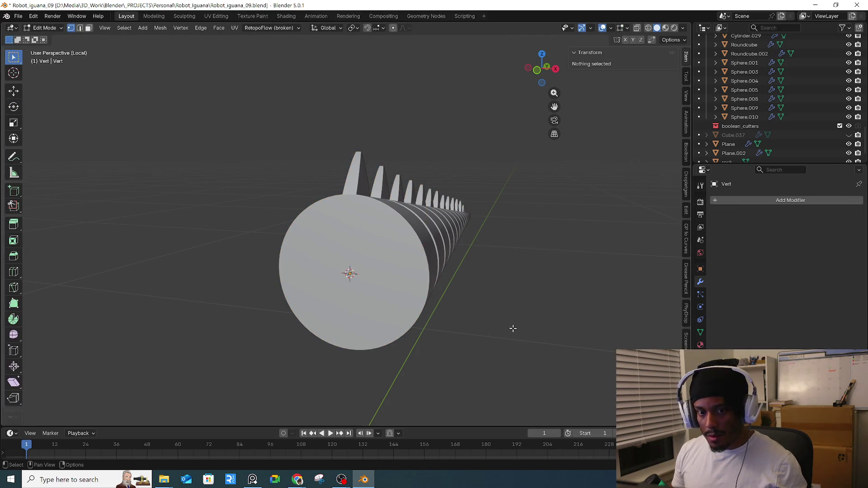
key(Tab)
- Reselect the tail cylinder and view it straight from the back (Ctrl+Numpad 1)
key(Tab)
key(Tab)
mouse_move(519, 319)
middle_down()
mouse_move(487, 308)
mouse_move(518, 322)
mouse_move(473, 330)
mouse_move(512, 301)
mouse_move(392, 258)
mouse_move(400, 256)
mouse_move(465, 322)
mouse_move(425, 305)
mouse_move(381, 308)
mouse_move(471, 336)
mouse_move(295, 290)
middle_up()
click(465, 322)
key(Tab)
scroll(520, 324, down, 5)
key(ctrl+KP_1)
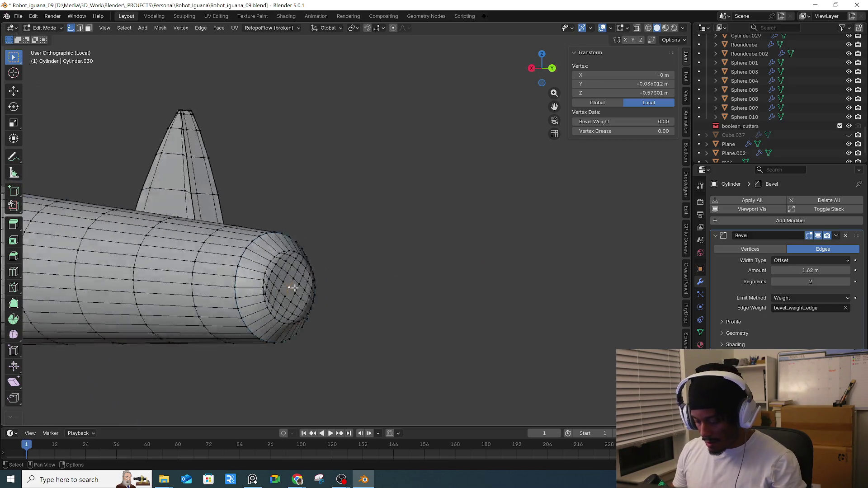
- Select the outer edge loop of the tail's narrow tip and snap the 3D cursor to it
scroll(296, 288, down, 4)
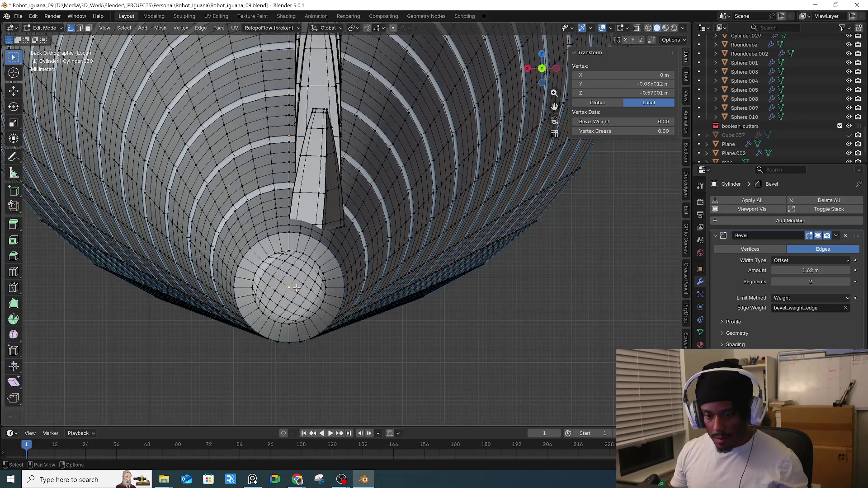
key(2)
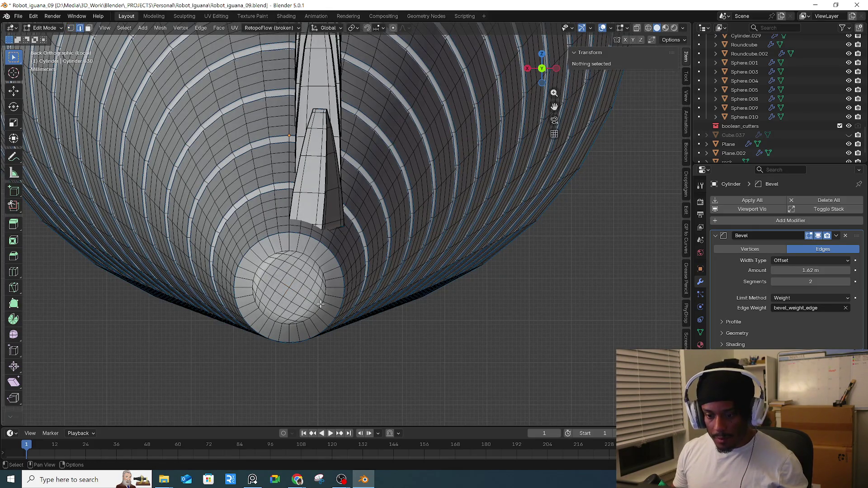
alt+click(321, 304)
alt+click(338, 262)
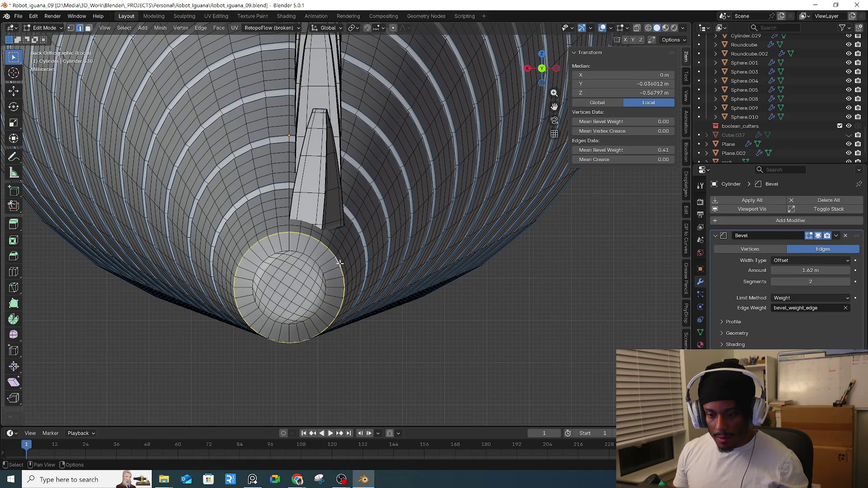
key(shift+s)
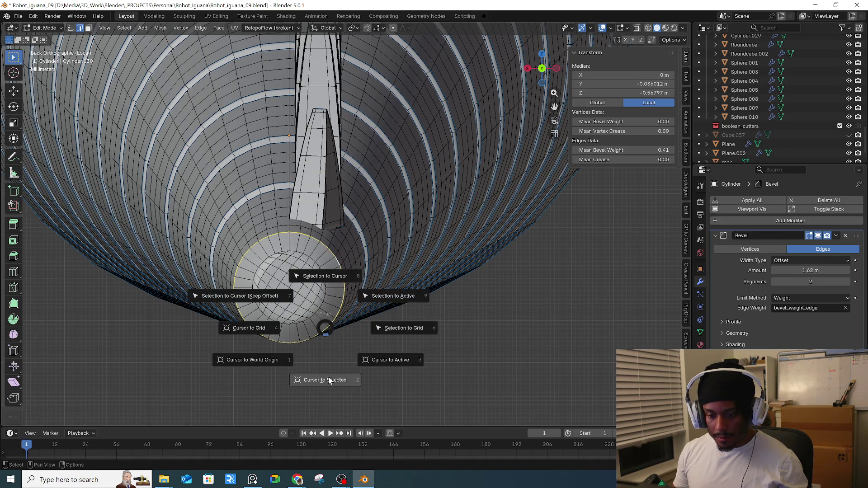
click(324, 377)
key(Tab)
mouse_move(335, 350)
middle_down()
mouse_move(374, 351)
mouse_move(397, 339)
mouse_move(237, 286)
mouse_move(337, 262)
mouse_move(357, 271)
middle_up()
- Add a second Single Vert object, Vert.001, at the tip, then reselect the tail cylinder
key(shift+a)
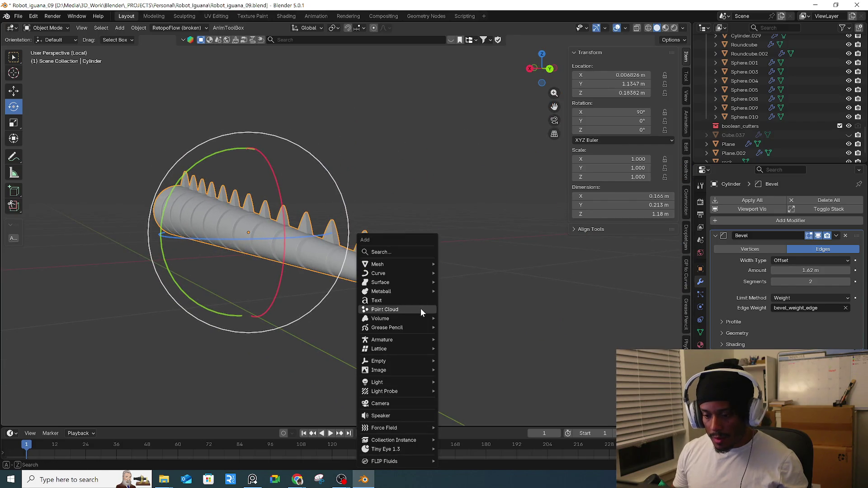
mouse_move(431, 264)
mouse_move(473, 373)
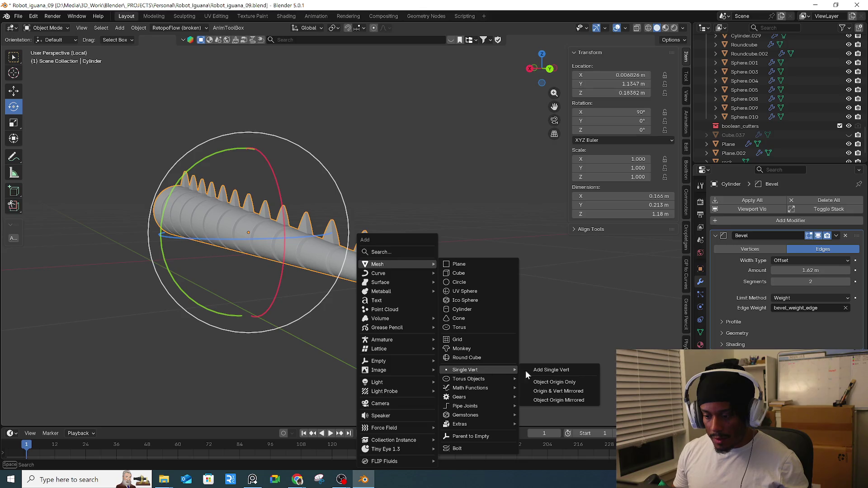
click(551, 370)
middle_drag(484, 342, 478, 330)
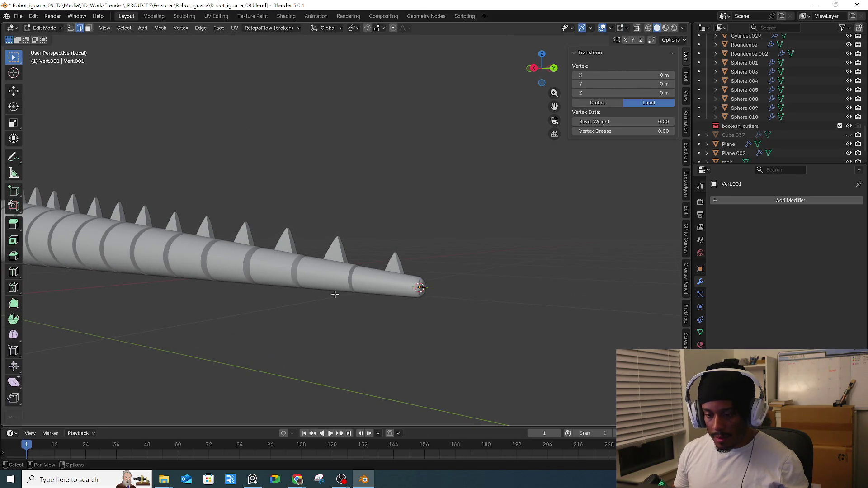
key(Tab)
click(301, 278)
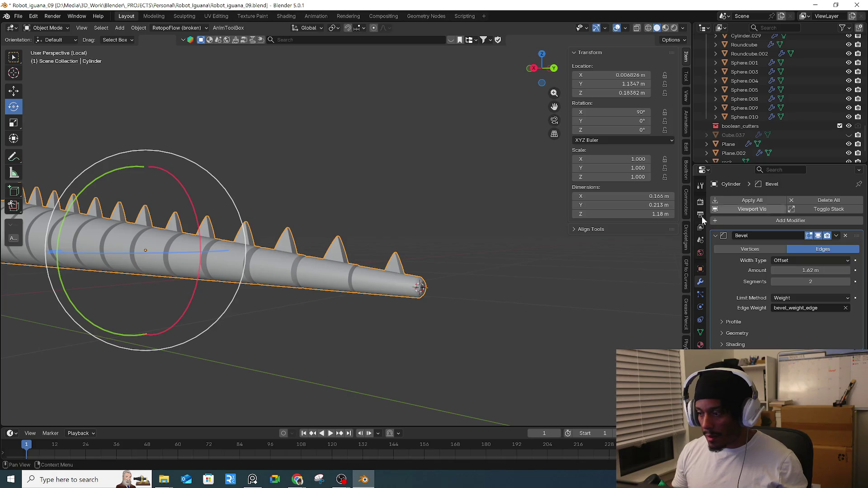
- Hide the tail cylinder with H and box-select the remaining vertex objects
key(h)
key(b)
drag(112, 228, 265, 265)
middle_drag(506, 279, 441, 300)
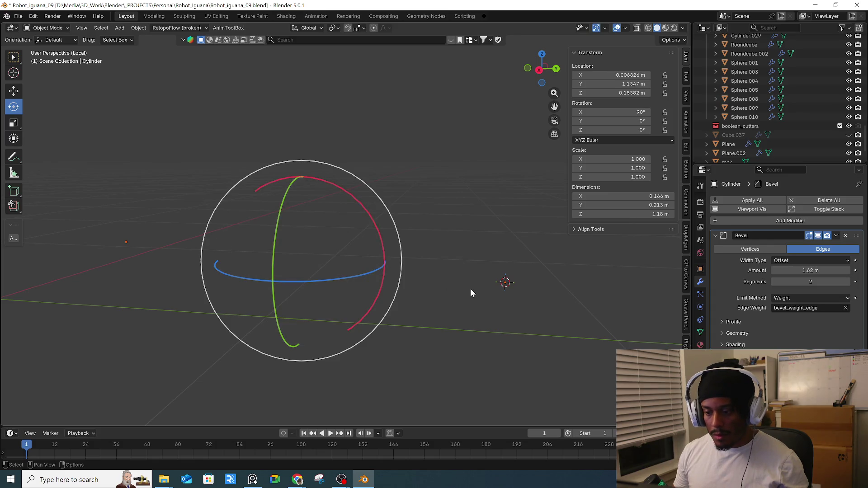
drag(95, 221, 543, 312)
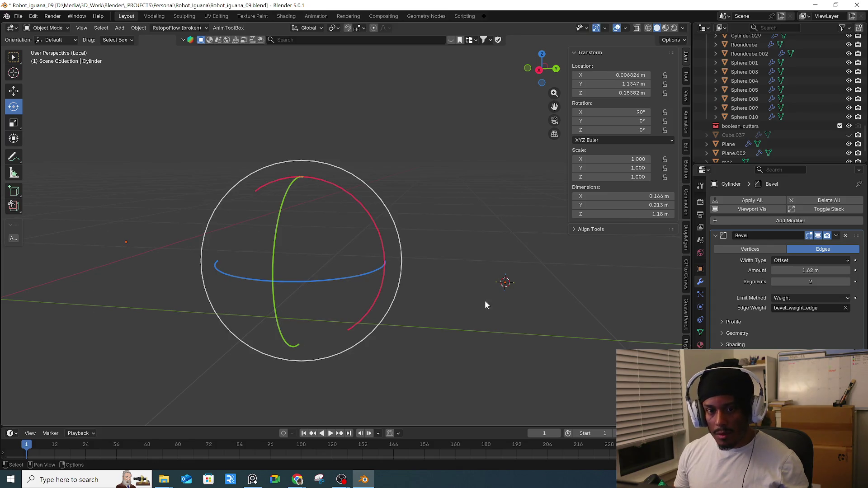
- Convert the selection to Mesh twice, then undo the conversion
right_click(442, 283)
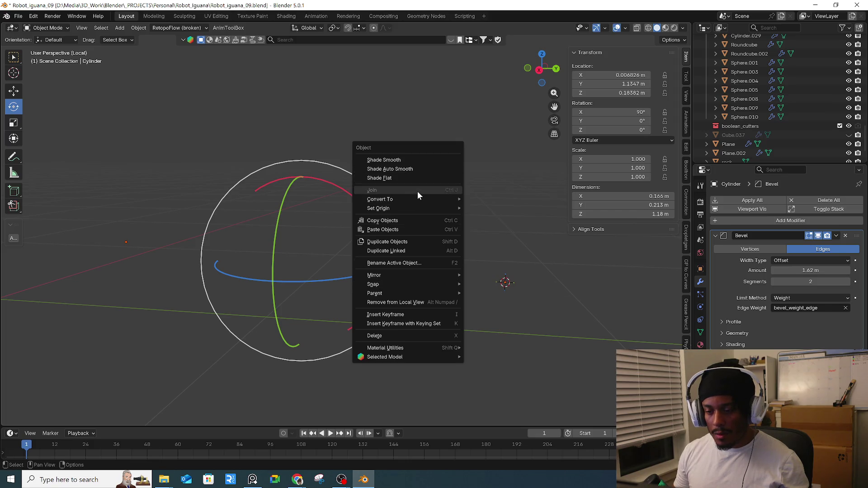
mouse_move(416, 197)
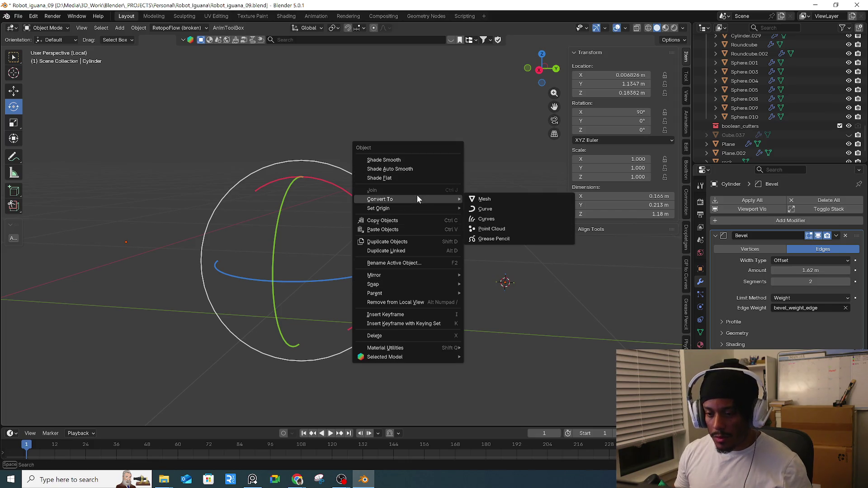
click(508, 199)
mouse_move(118, 212)
mouse_down()
mouse_move(527, 297)
mouse_move(507, 307)
mouse_up()
right_click(418, 263)
mouse_move(418, 263)
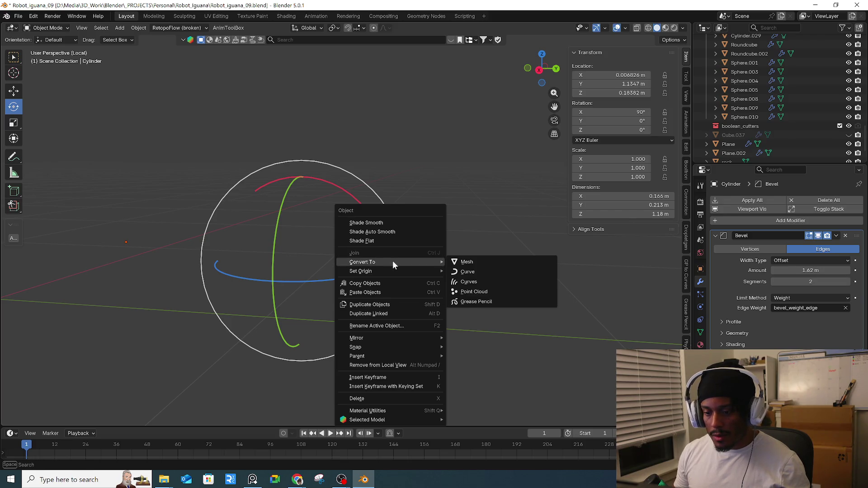
click(472, 262)
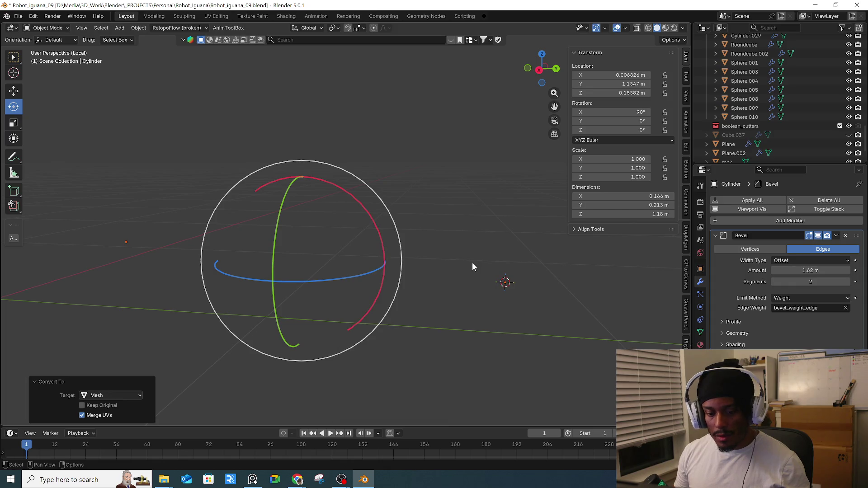
key(ctrl+z)
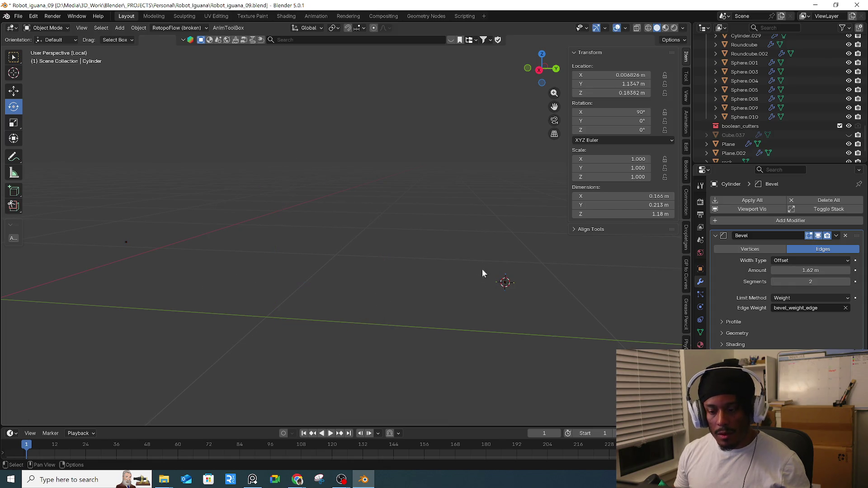
- Retry converting the selected object to a mesh, undoing once, then deselect everything
right_click(526, 283)
mouse_move(526, 283)
click(570, 284)
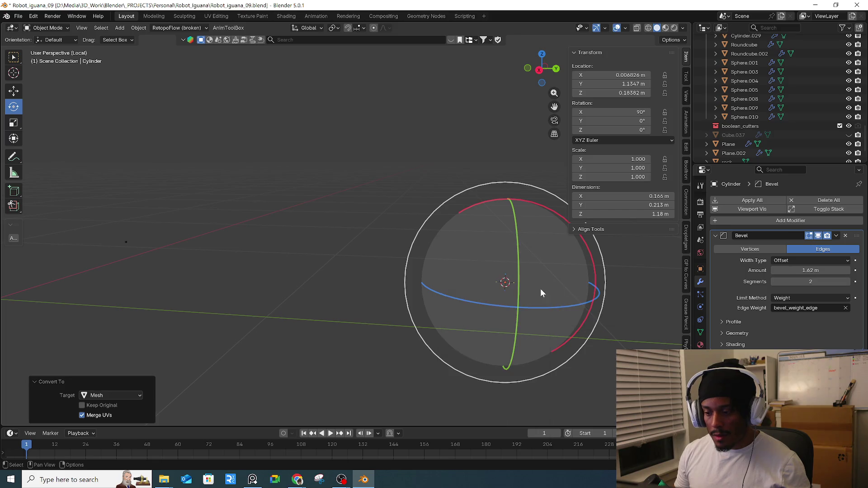
key(ctrl+z)
right_click(150, 239)
mouse_move(151, 240)
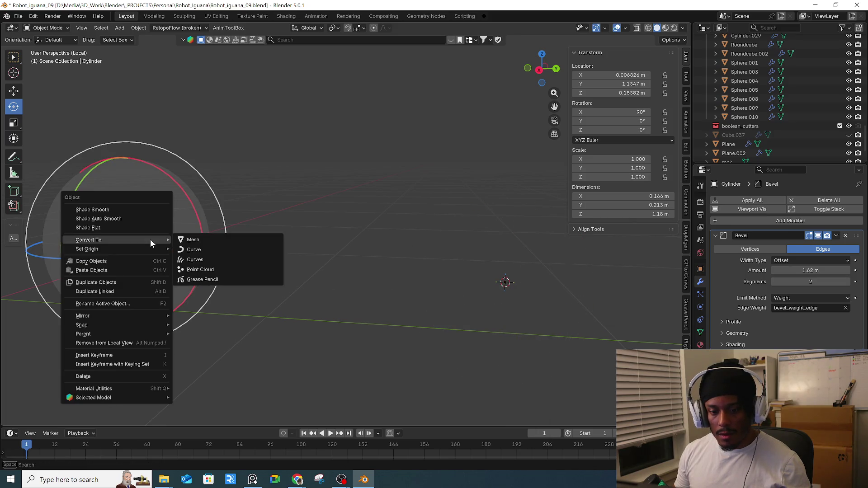
click(215, 240)
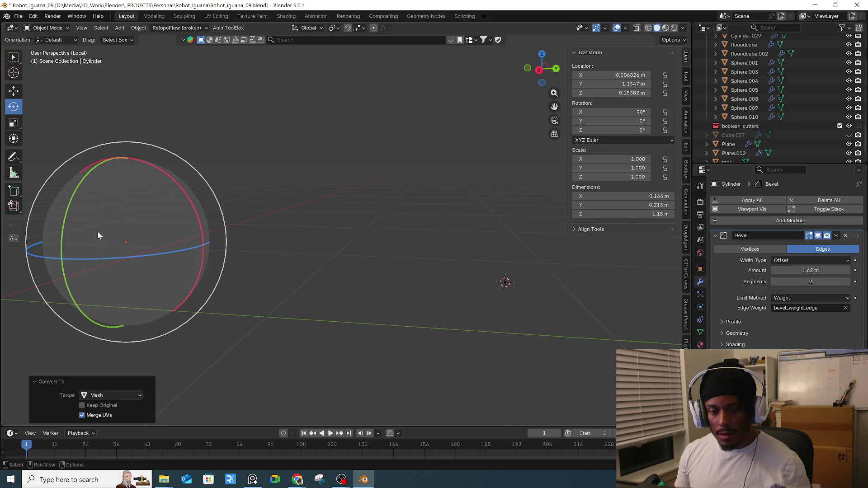
click(369, 207)
- Box-select the vertex objects and convert them to Curves, which reports no curve data
mouse_move(110, 212)
mouse_down()
mouse_move(547, 308)
mouse_move(531, 308)
mouse_up()
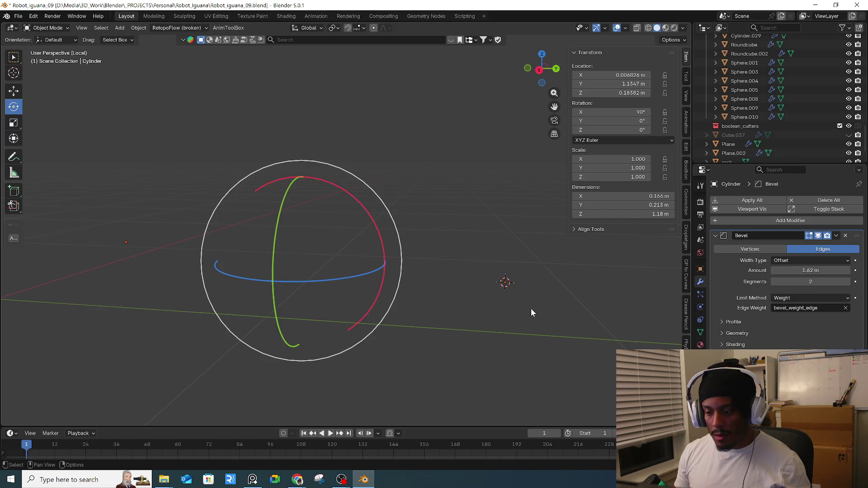
right_click(468, 295)
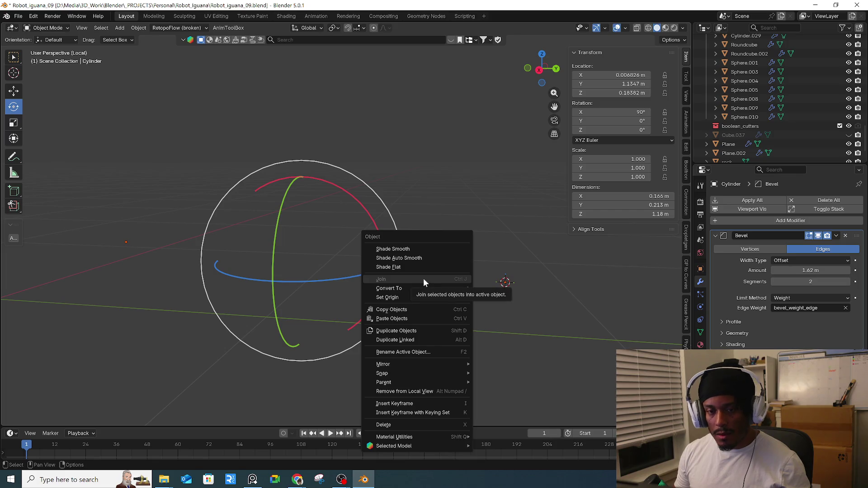
key(ctrl+z)
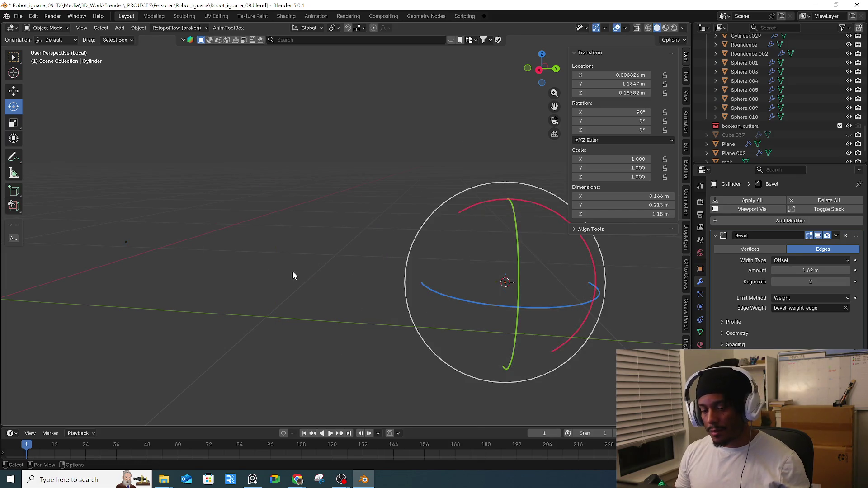
key(ctrl+shift+z)
right_click(180, 238)
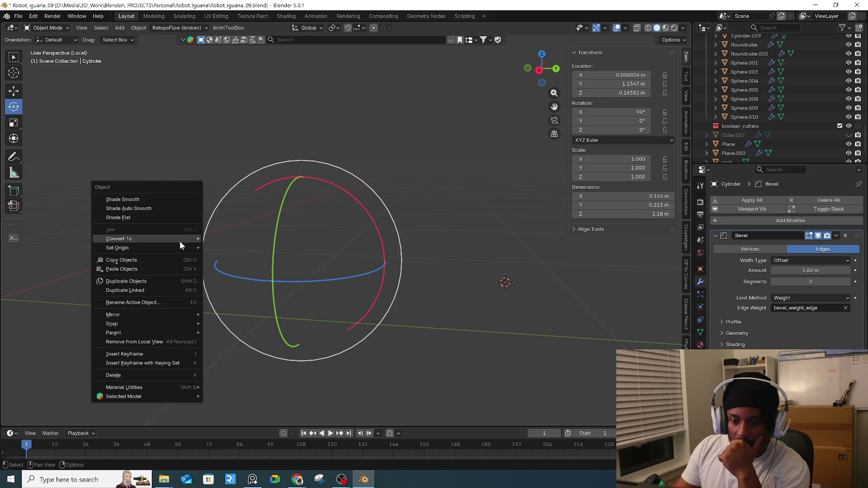
mouse_move(172, 243)
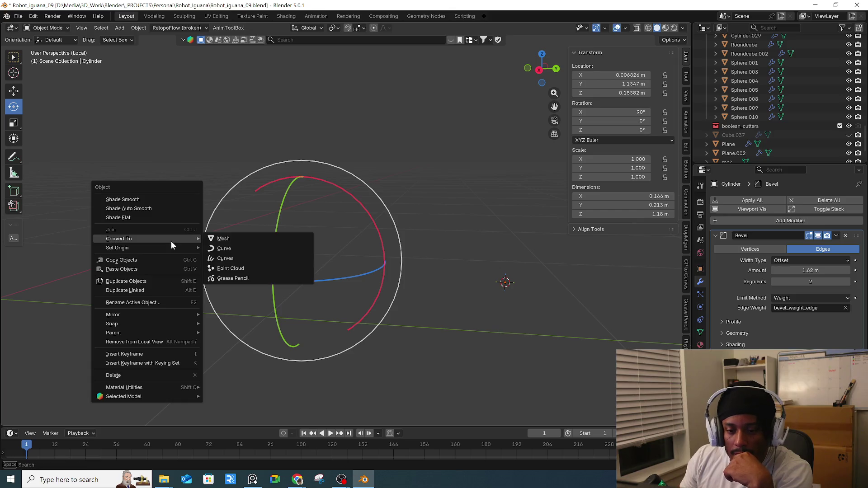
click(240, 259)
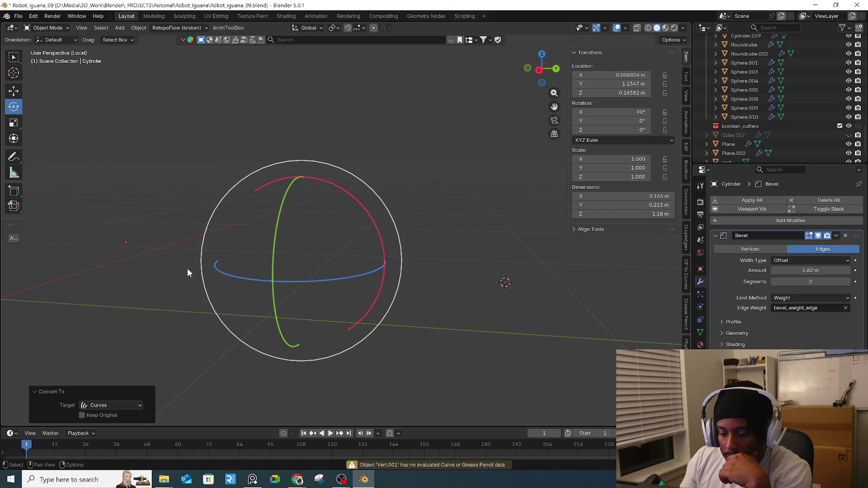
mouse_move(151, 267)
middle_down()
mouse_move(115, 239)
mouse_move(165, 259)
mouse_move(189, 284)
mouse_move(305, 313)
middle_up()
- From top view, box-select the Cylinder and delete its Bevel modifier
key(KP_7)
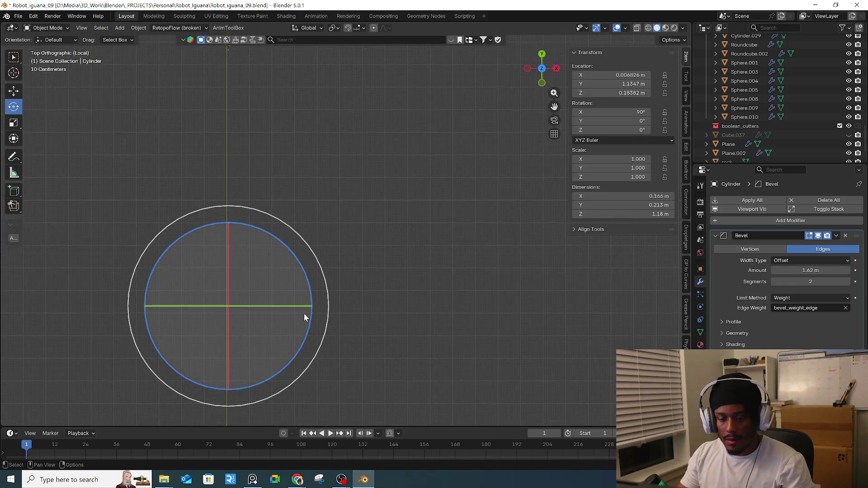
mouse_move(280, 215)
middle_down()
mouse_move(352, 271)
mouse_move(264, 279)
mouse_move(286, 294)
middle_up()
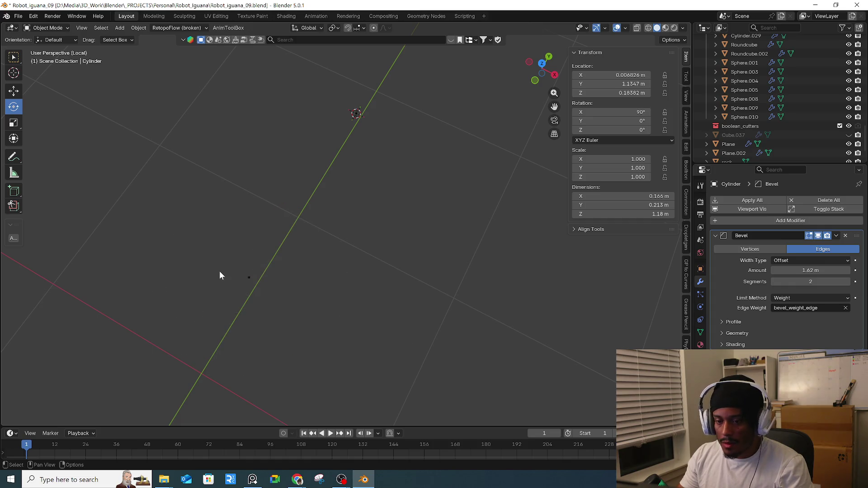
shift+drag(335, 93, 409, 132)
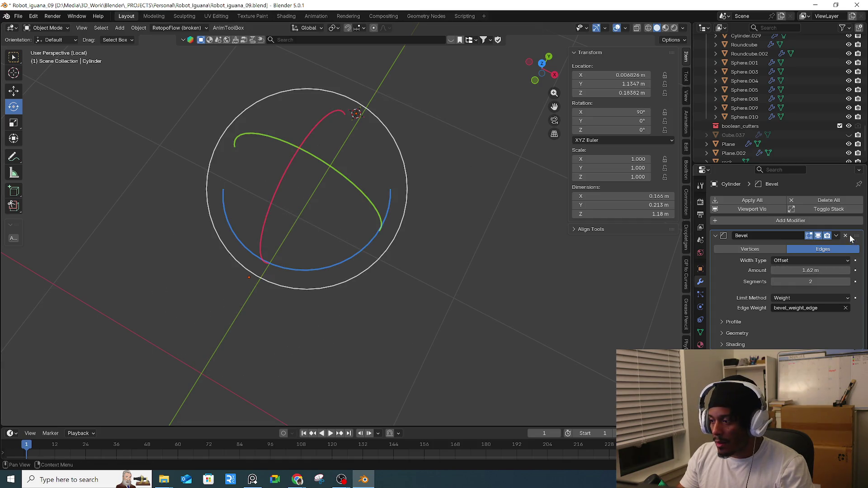
click(846, 235)
click(321, 132)
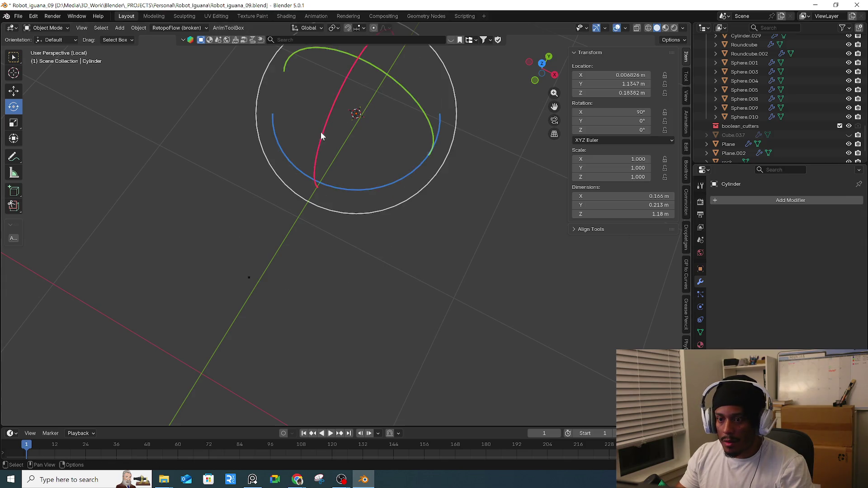
key(ctrl+z)
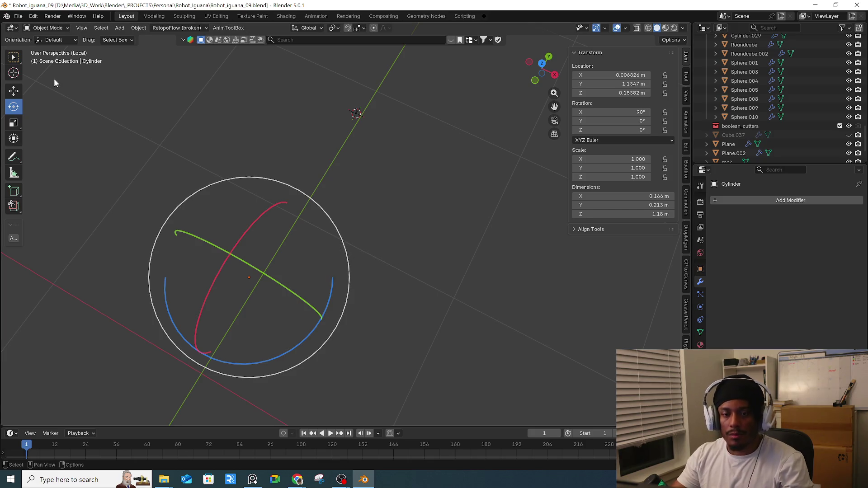
- Box-select the Cylinder again from top view, orbit back, and frame the view on it
key(KP_7)
scroll(264, 138, down, 2)
scroll(260, 144, down, 2)
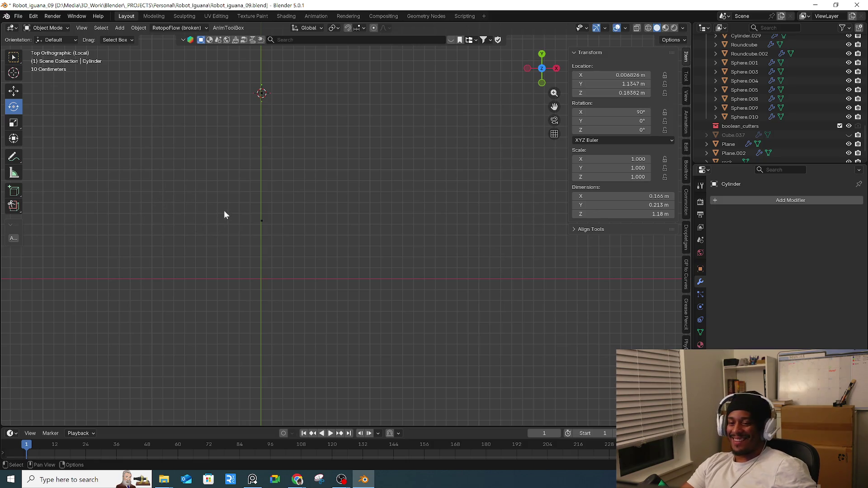
drag(215, 84, 295, 194)
mouse_move(381, 289)
middle_down()
mouse_move(321, 234)
mouse_move(326, 160)
mouse_move(381, 188)
mouse_move(325, 176)
mouse_move(372, 197)
mouse_move(283, 181)
mouse_move(300, 200)
mouse_move(345, 188)
mouse_move(321, 205)
mouse_move(230, 213)
middle_up()
click(92, 183)
key(KP_Decimal)
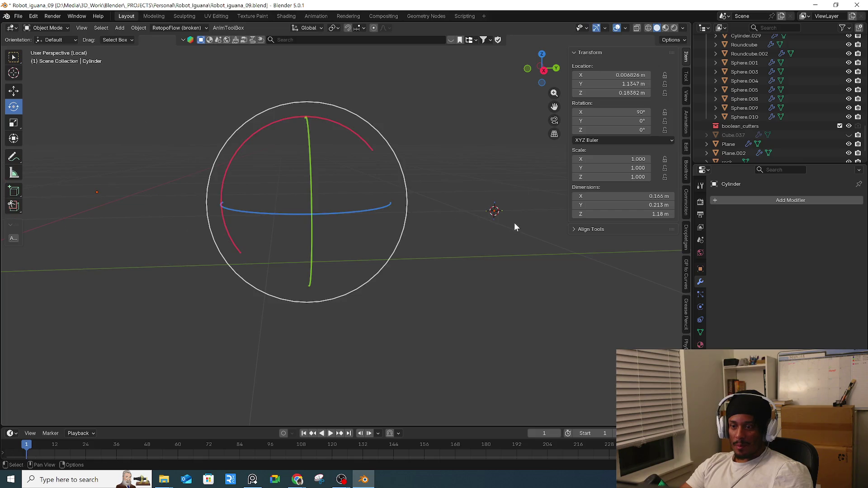
right_click(474, 221)
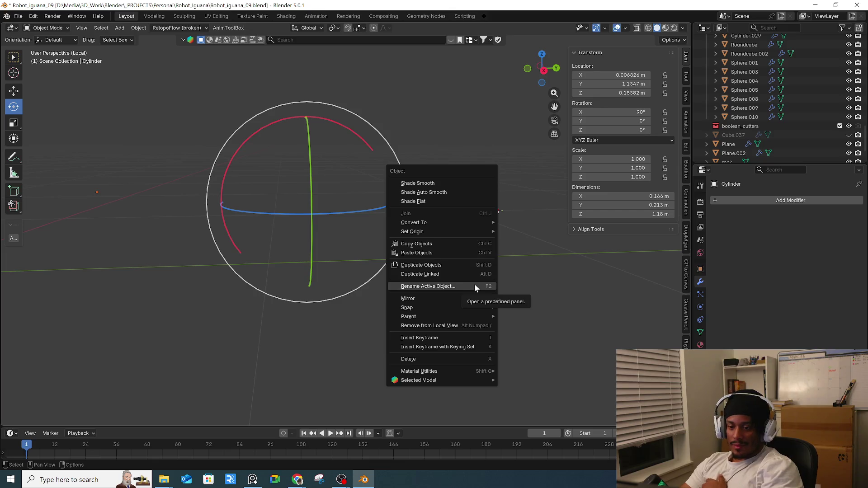
- Reselect the Cylinder by its origin and bring up the Add > Curve list
mouse_move(431, 228)
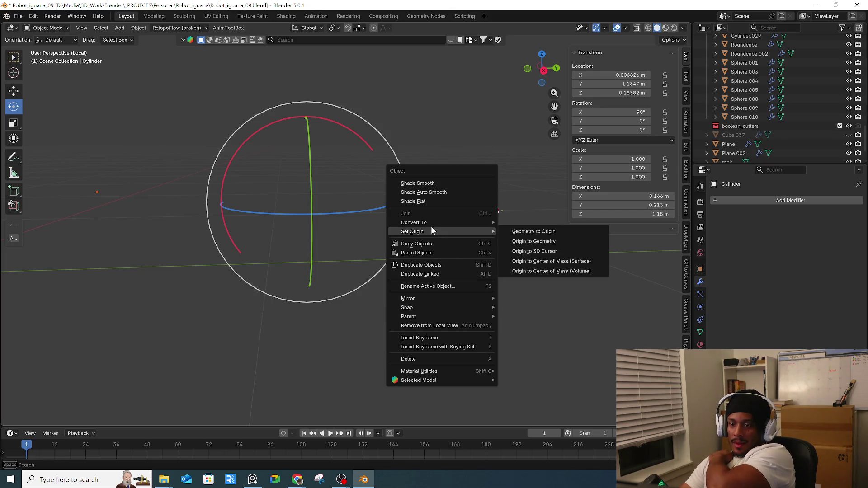
click(80, 195)
mouse_move(71, 184)
mouse_down()
mouse_move(190, 227)
mouse_move(205, 250)
mouse_up()
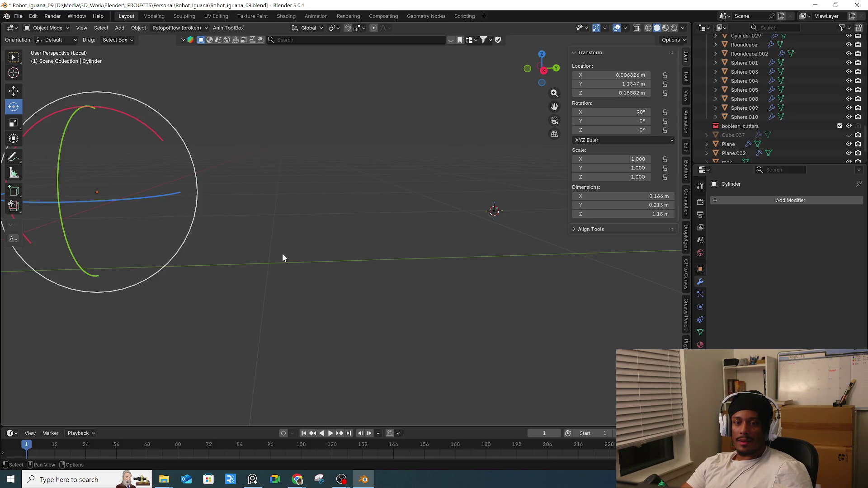
drag(457, 188, 495, 214)
right_click(368, 337)
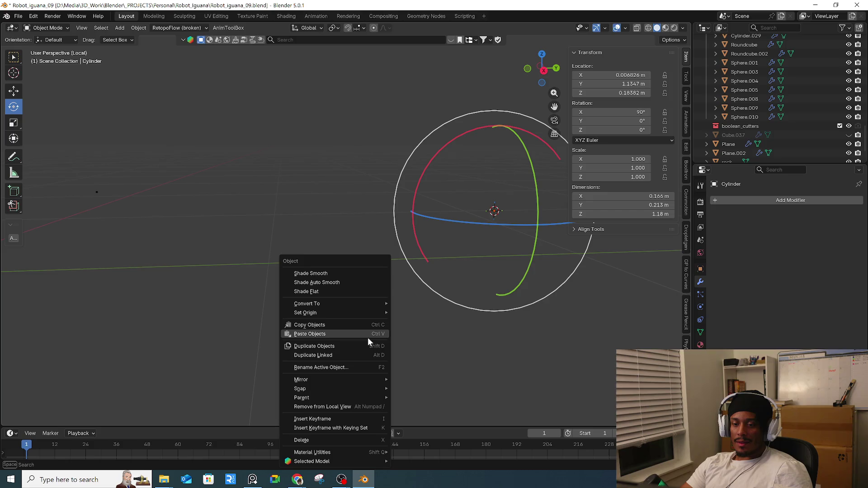
key(shift+a)
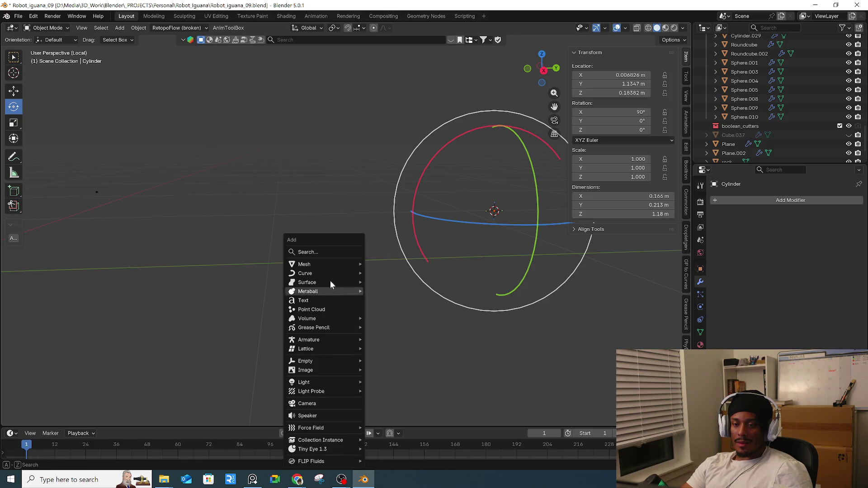
mouse_move(339, 265)
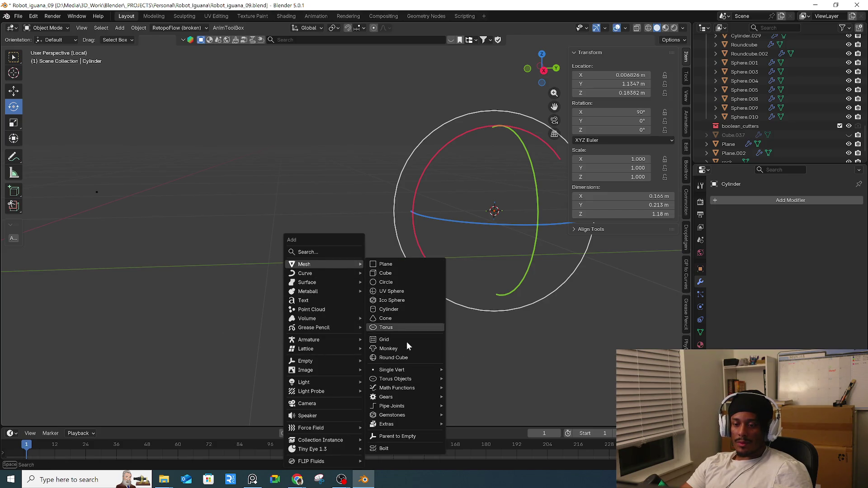
mouse_move(421, 371)
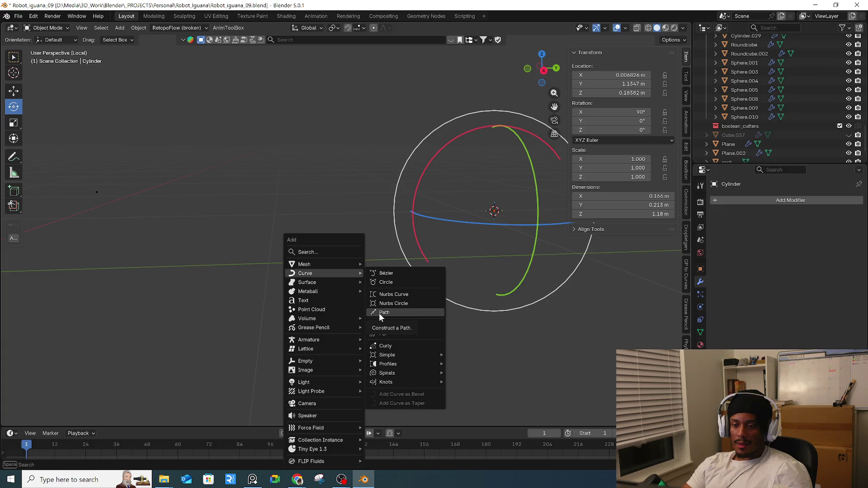
- Add a Bézier curve, enter its Edit Mode, and select one endpoint
click(395, 272)
mouse_move(399, 272)
middle_down()
mouse_move(376, 260)
mouse_move(382, 300)
middle_up()
key(Tab)
scroll(381, 300, up, 5)
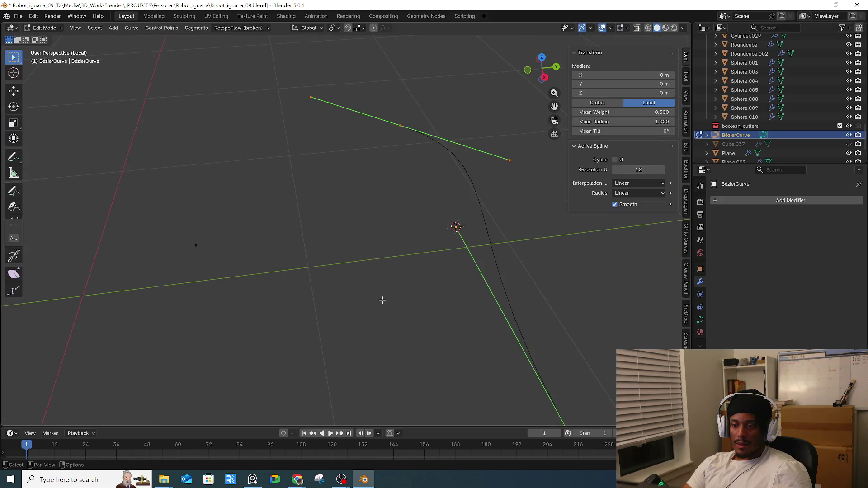
key(alt+a)
click(400, 125)
middle_drag(421, 225, 387, 230)
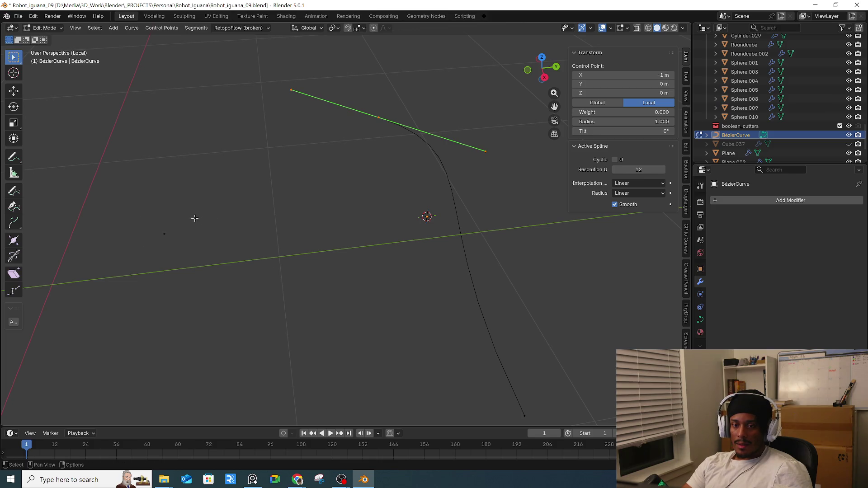
key(Tab)
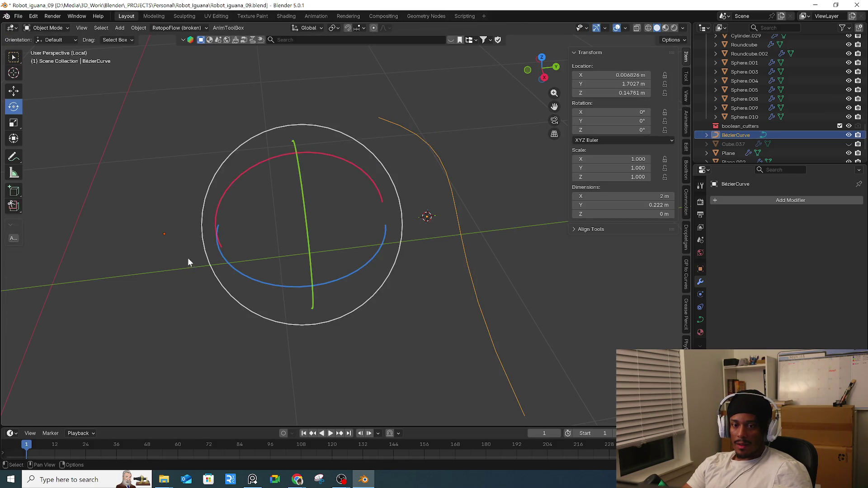
key(Tab)
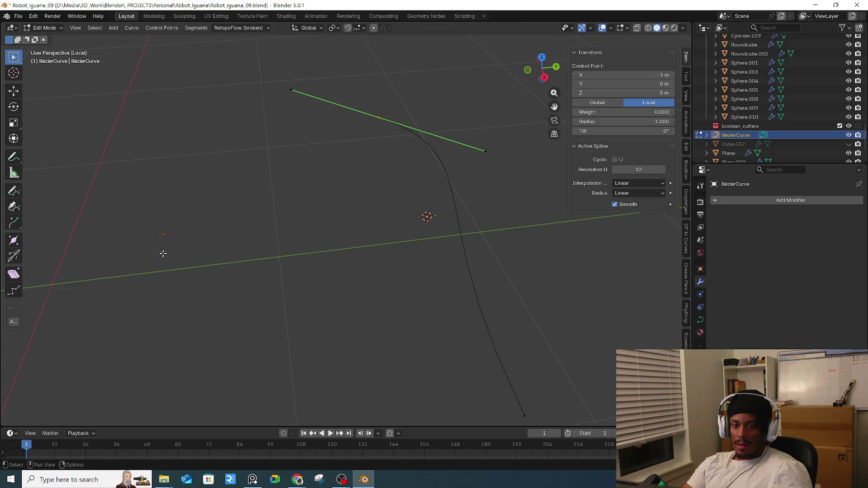
- Snap each of the curve's two endpoints to the active element
right_click(156, 254)
mouse_move(212, 242)
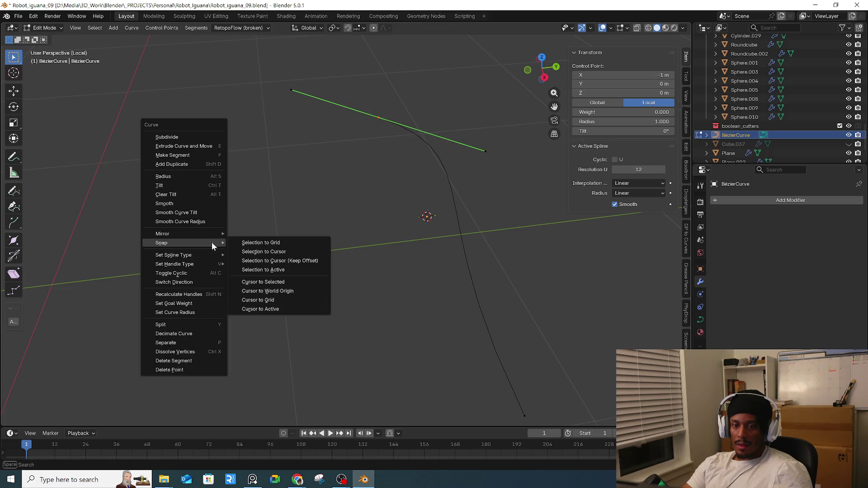
click(284, 270)
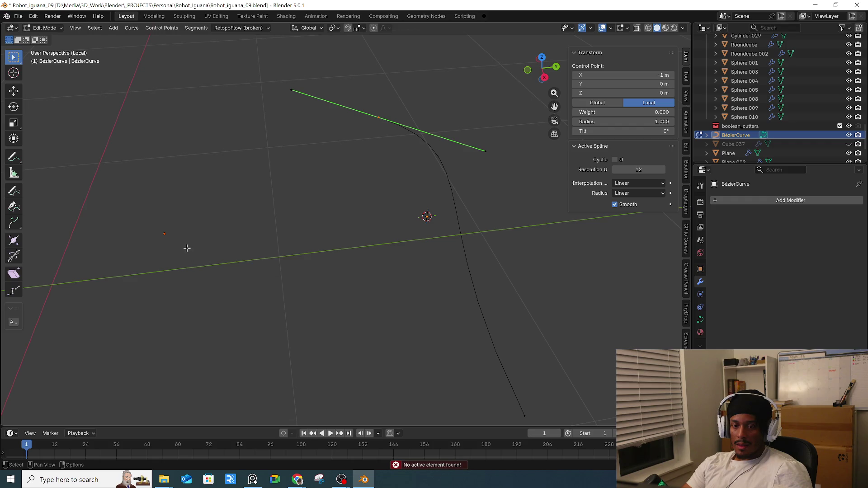
click(161, 244)
click(349, 118)
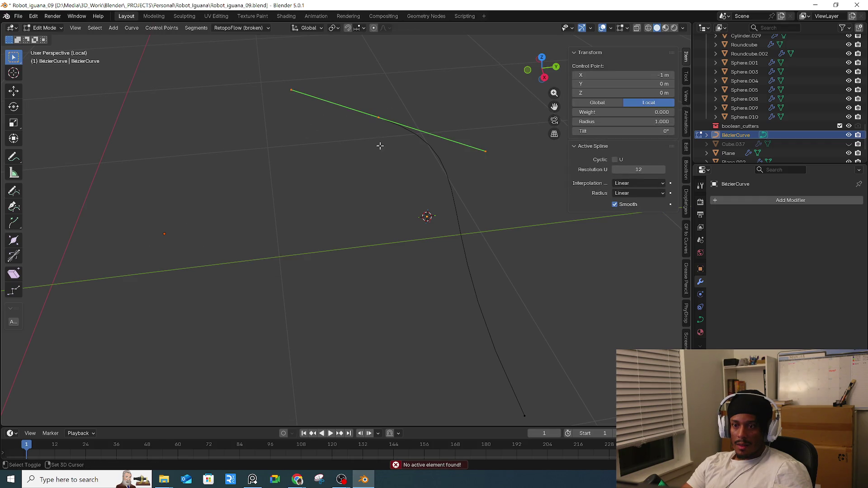
right_click(352, 165)
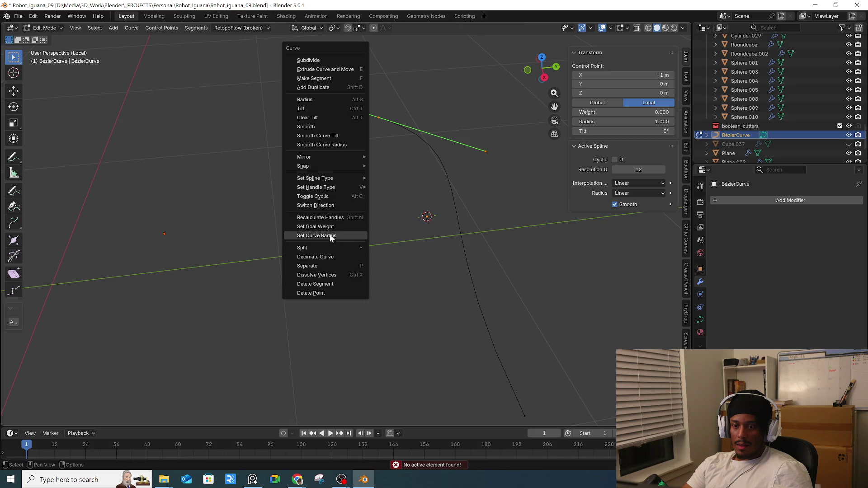
mouse_move(339, 167)
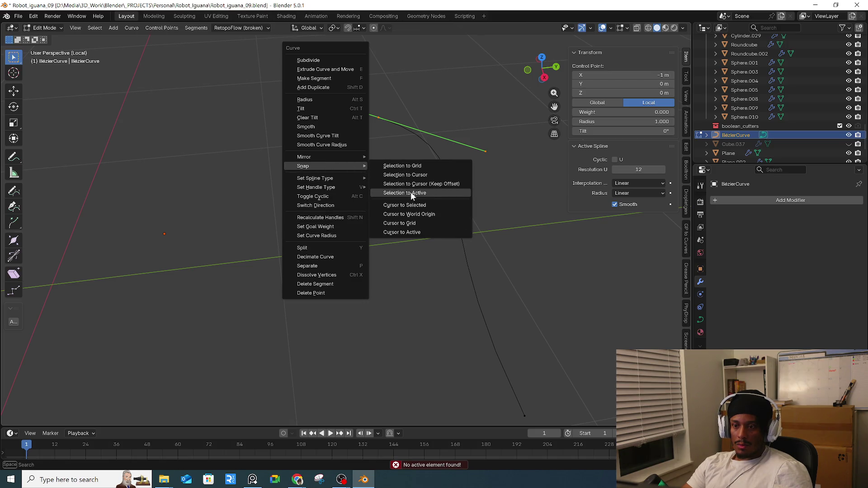
click(411, 191)
- Move the 3D cursor to the selected curve point, then deselect it
right_click(312, 197)
mouse_move(313, 195)
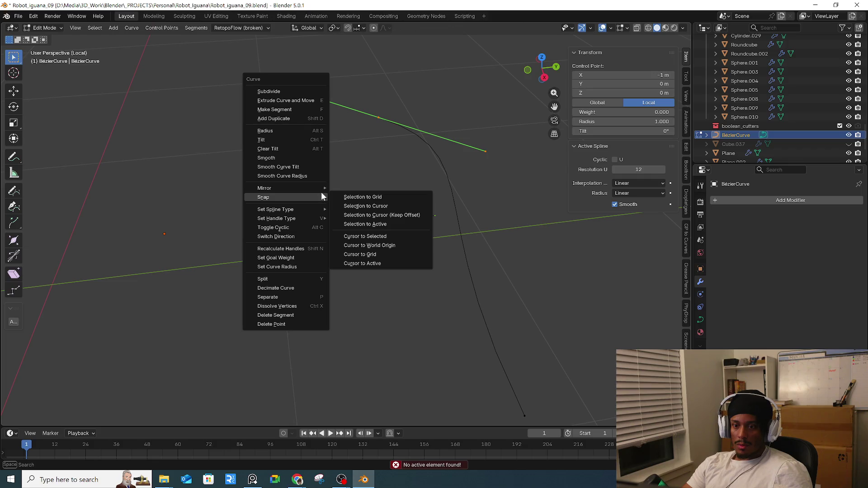
click(370, 236)
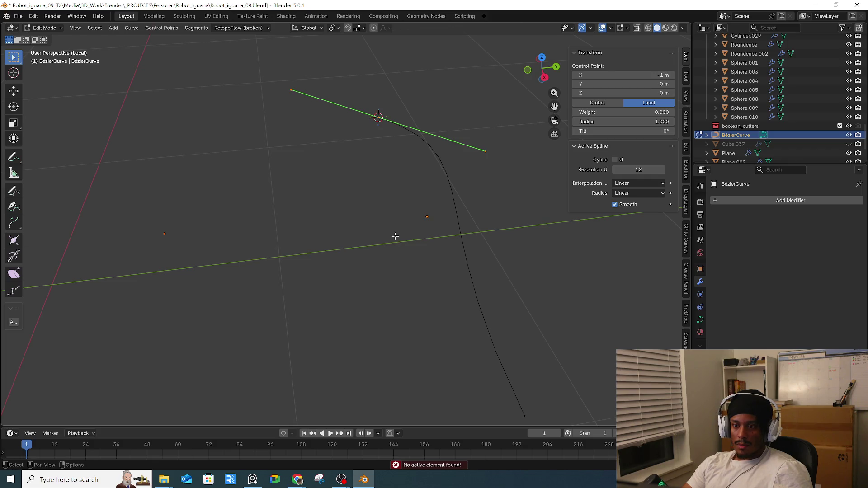
click(395, 237)
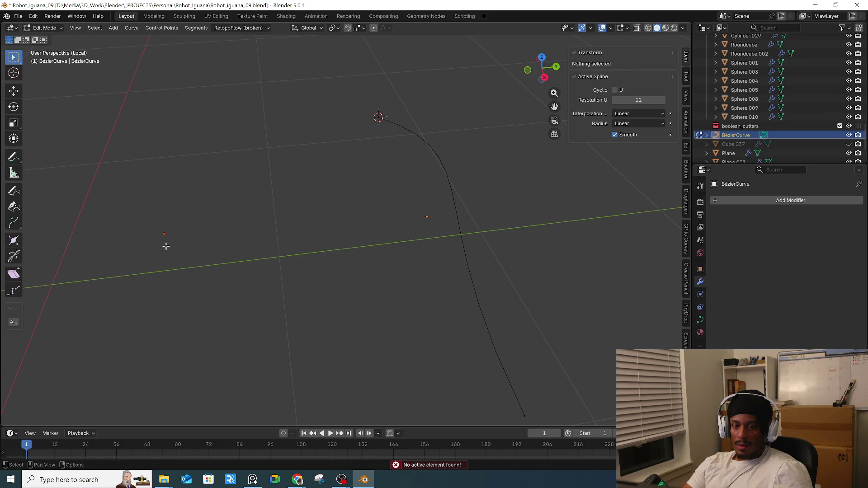
right_click(171, 232)
mouse_move(201, 229)
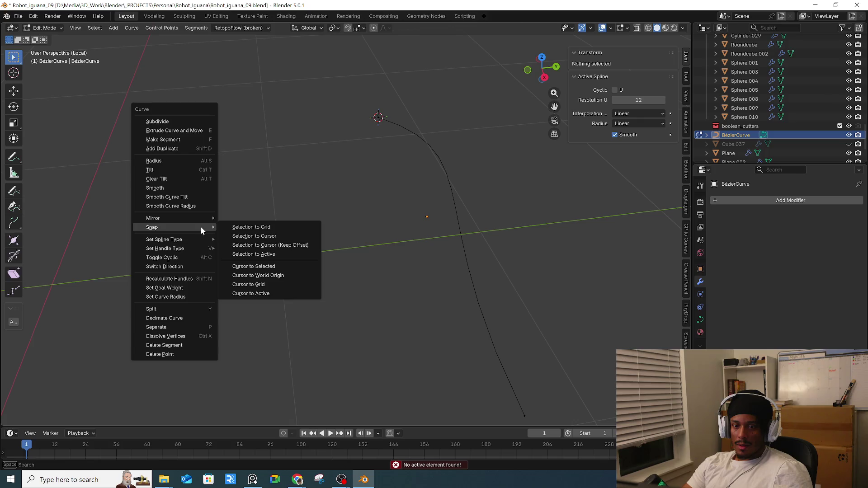
click(291, 268)
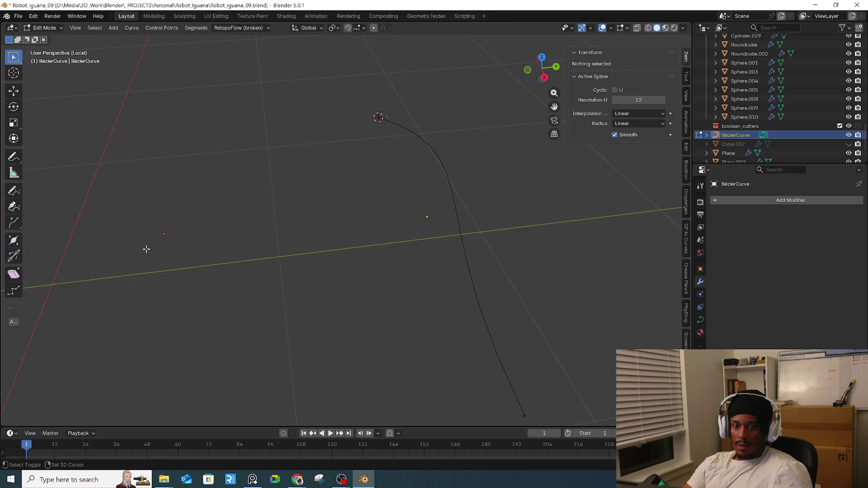
- Back in Object Mode, reposition the 3D cursor to the curve's left and select the curve
key(shift+s)
click(159, 289)
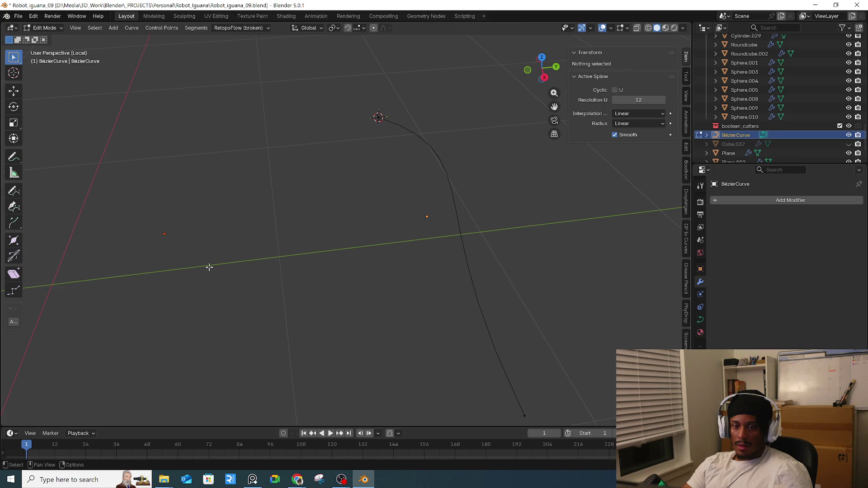
key(Tab)
key(shift+s)
click(161, 289)
click(401, 128)
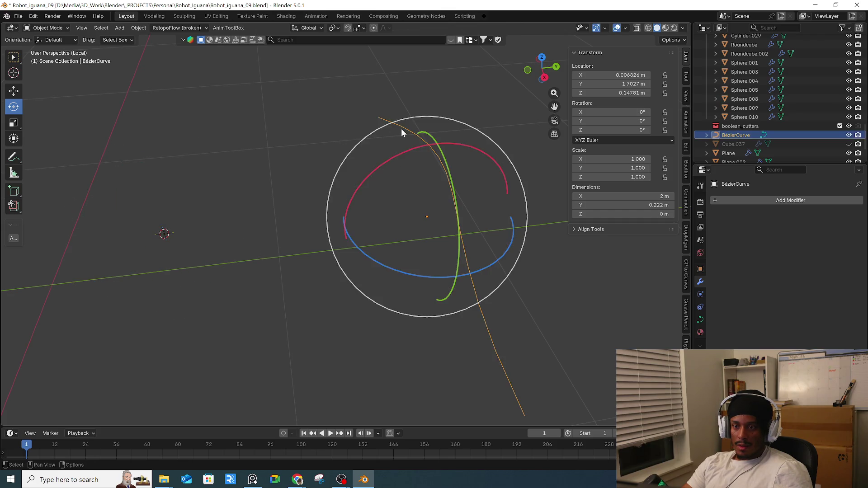
- In Edit Mode, snap the curve's selected start point to the 3D cursor on the left
key(Tab)
right_click(341, 158)
mouse_move(343, 158)
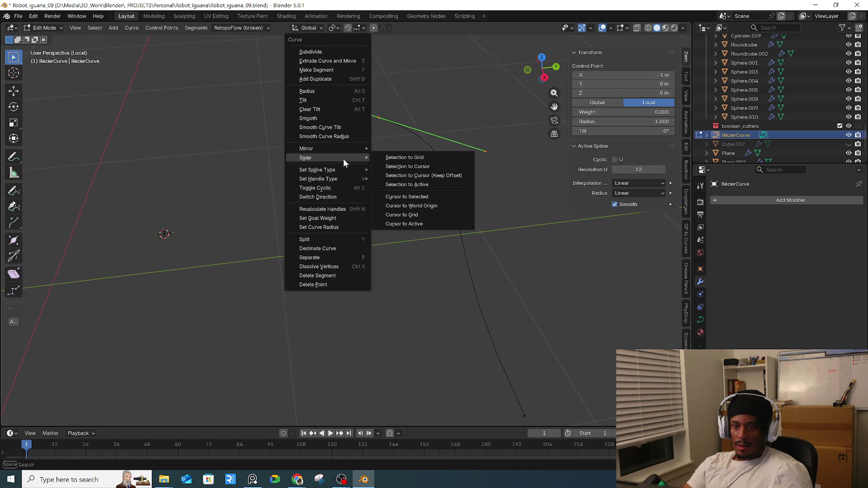
click(420, 166)
click(391, 218)
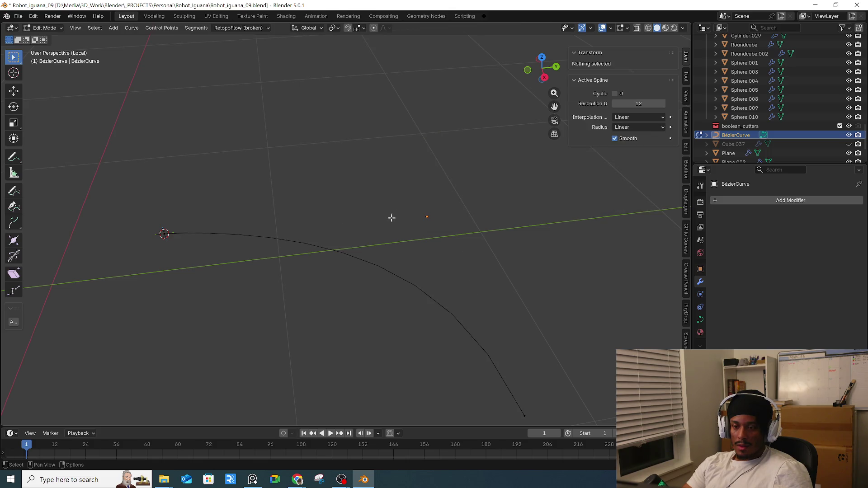
- Move the 3D cursor to the selection, then return to Object Mode
key(shift+s)
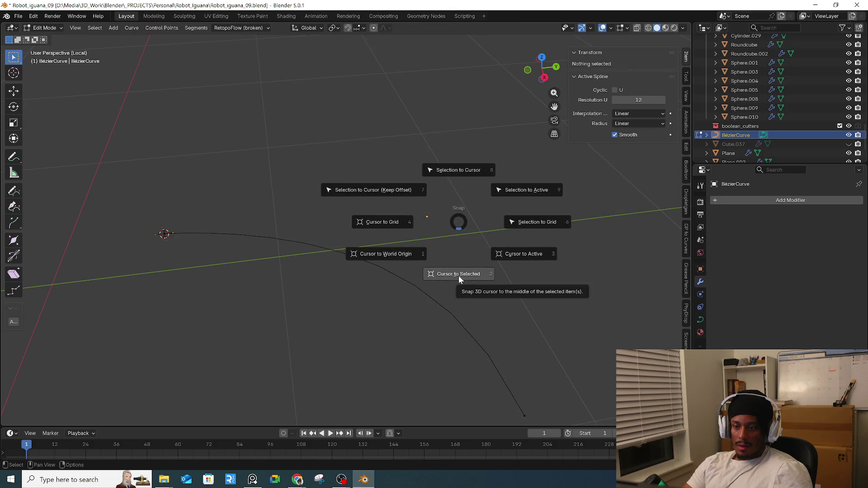
click(459, 275)
shift+middle_drag(456, 273, 382, 204)
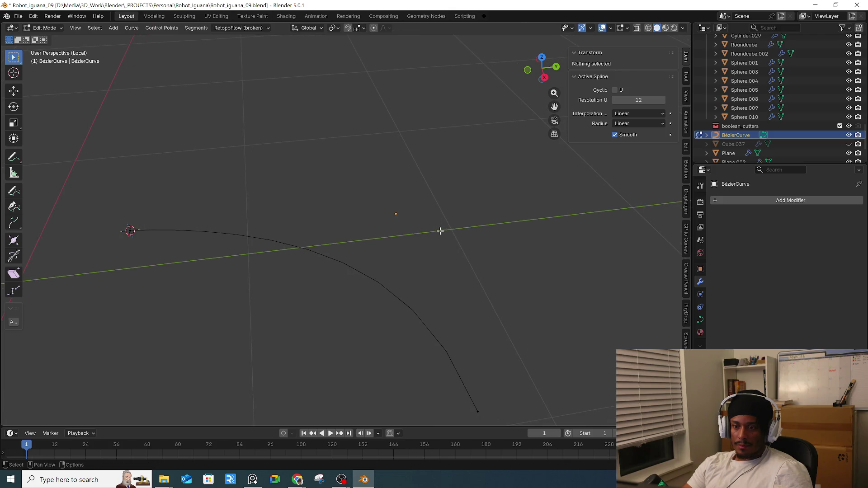
key(Tab)
drag(385, 200, 435, 228)
click(324, 320)
mouse_move(324, 320)
middle_down()
mouse_move(394, 288)
mouse_move(341, 300)
middle_up()
- Reselect the curve and snap the 3D cursor to its selected points in Edit Mode
drag(297, 294, 267, 313)
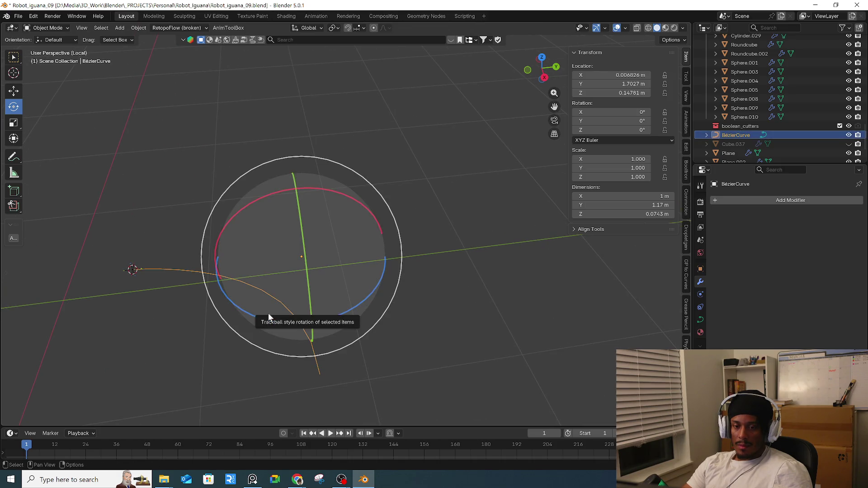
key(alt+a)
key(a)
key(Tab)
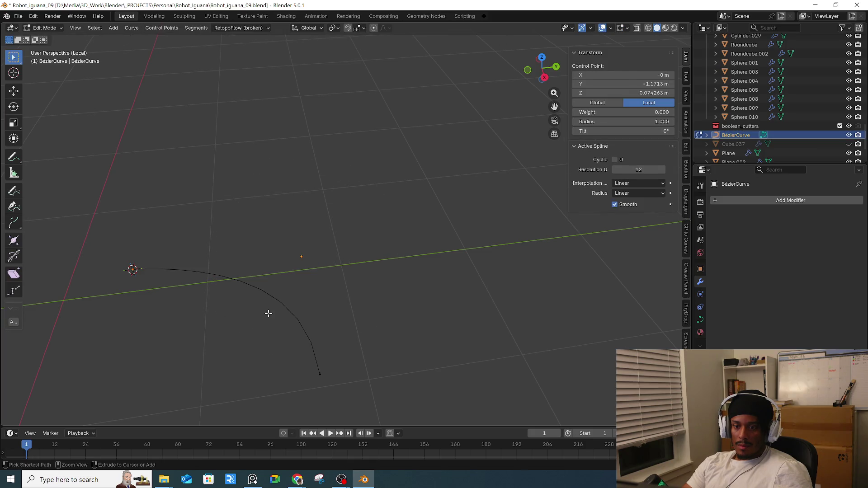
drag(270, 277, 331, 239)
shift+middle_drag(291, 270, 333, 273)
key(shift+s)
click(333, 315)
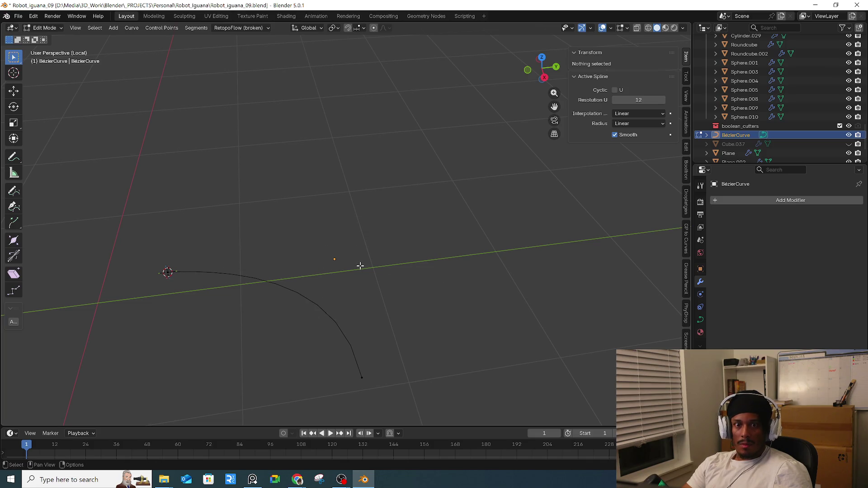
key(Tab)
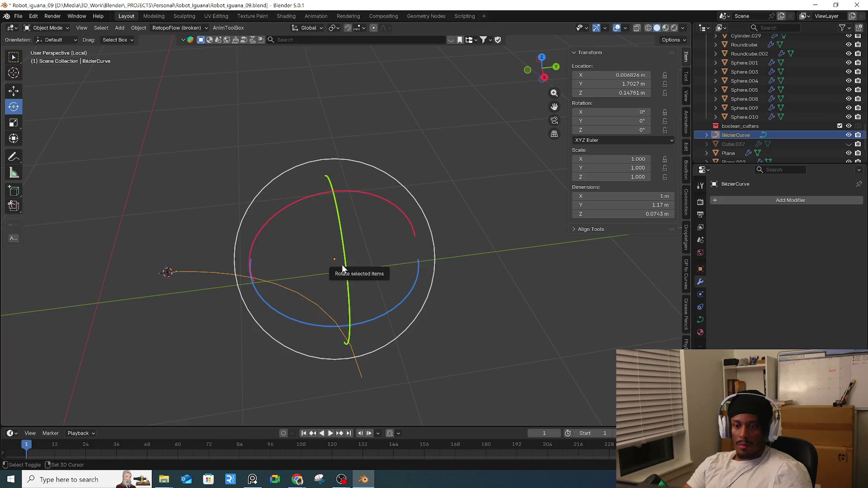
- Place the 3D cursor at the curve's origin and reselect the curve
key(shift+s)
click(364, 317)
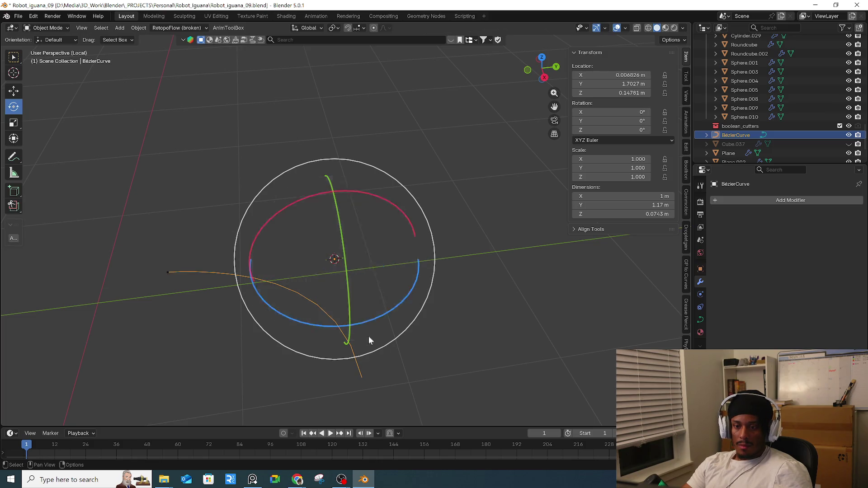
click(405, 379)
click(354, 356)
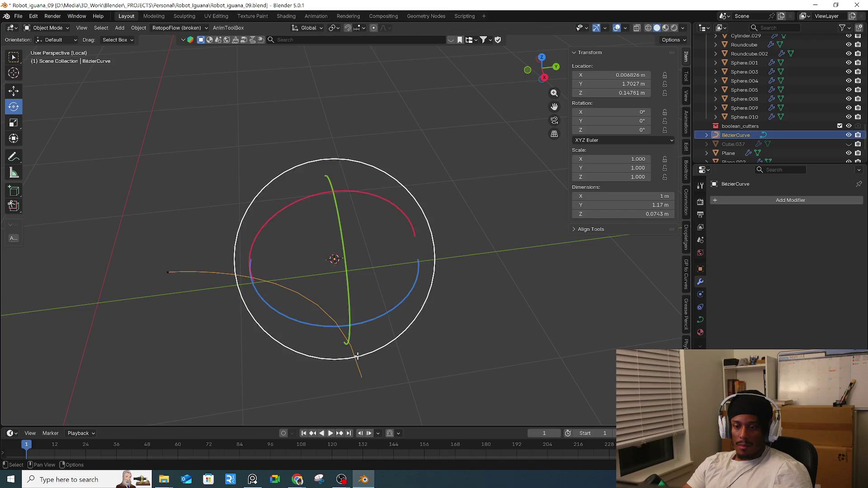
- Move the 3D cursor to the curve's end control point
key(Tab)
click(368, 370)
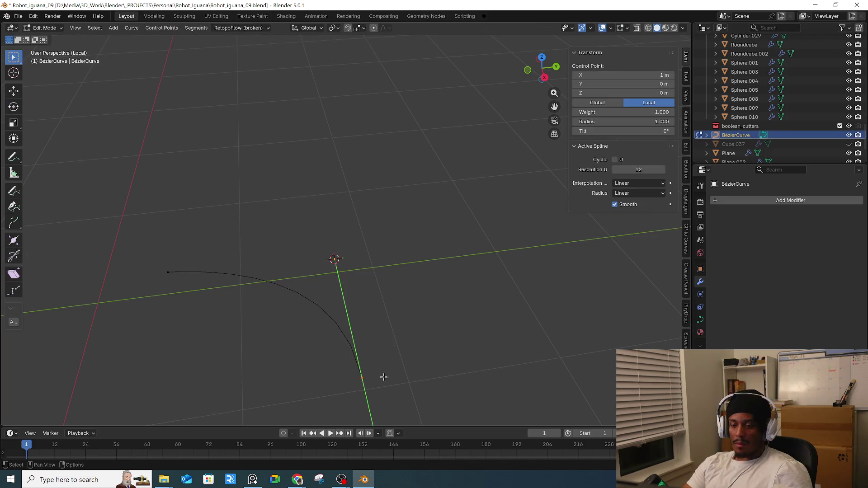
key(shift+s)
click(397, 426)
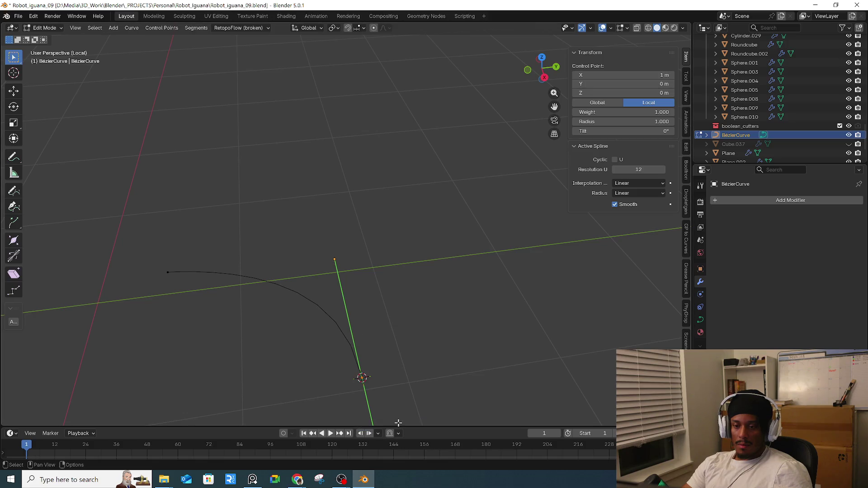
key(alt+a)
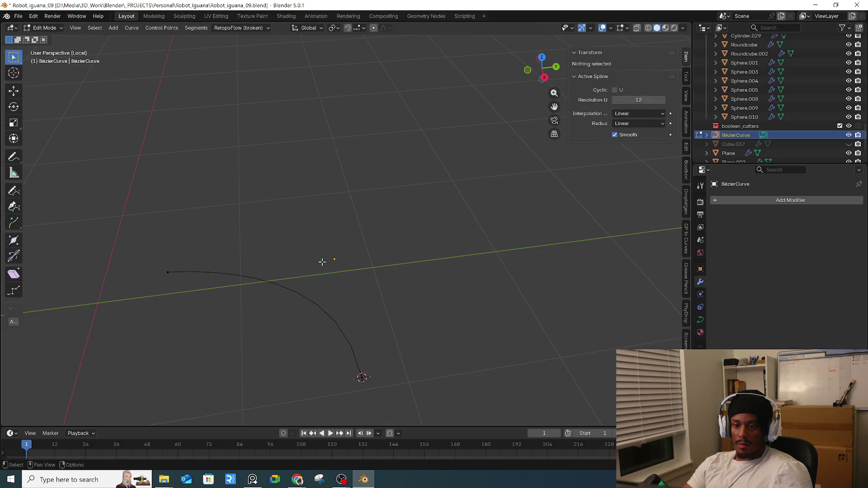
key(Tab)
- Put the 3D cursor back at the curve's origin in Object Mode
key(alt+a)
key(a)
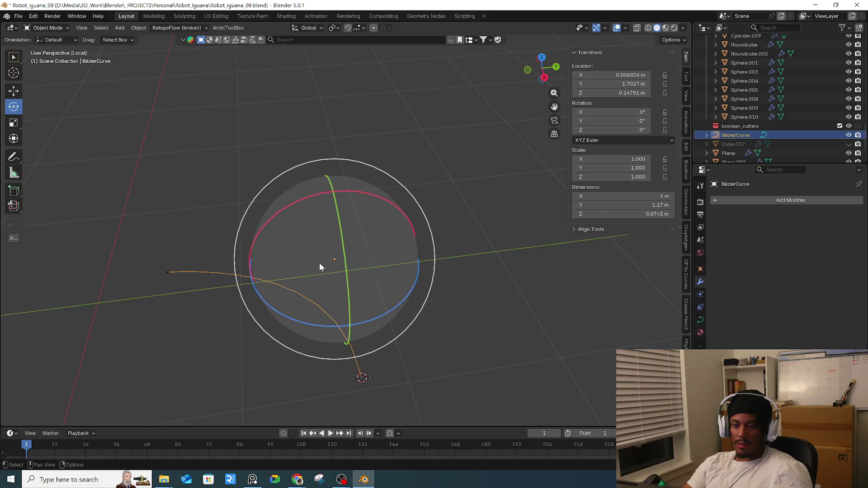
key(shift+s)
click(330, 316)
key(alt+a)
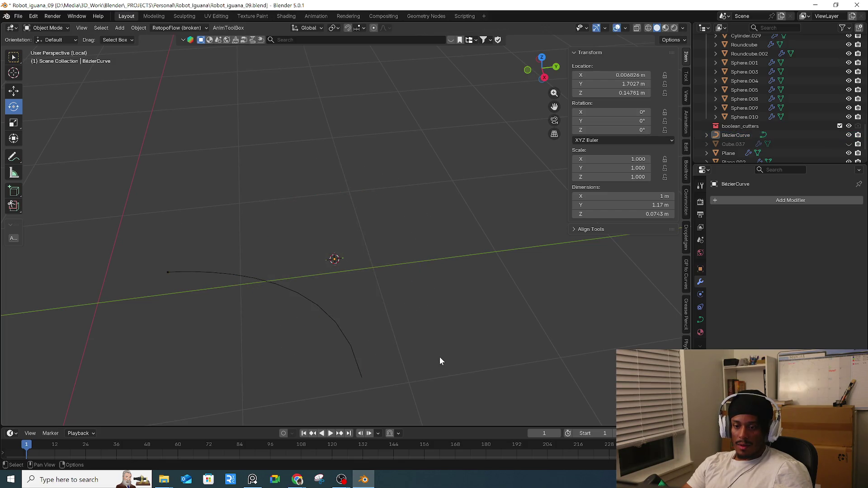
- In Edit Mode, select only the curve's end control point
key(Tab)
key(a)
key(alt+a)
click(362, 378)
- Snap the curve's end point onto the 3D cursor at the origin
right_click(399, 355)
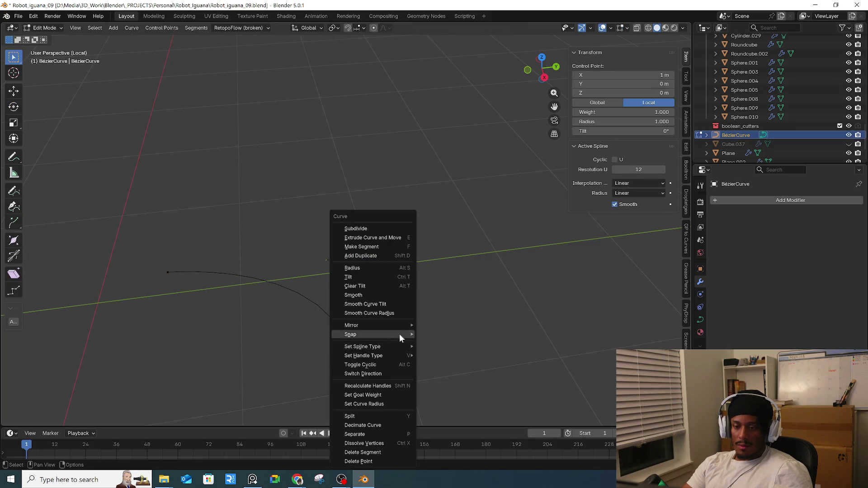
mouse_move(386, 335)
click(476, 344)
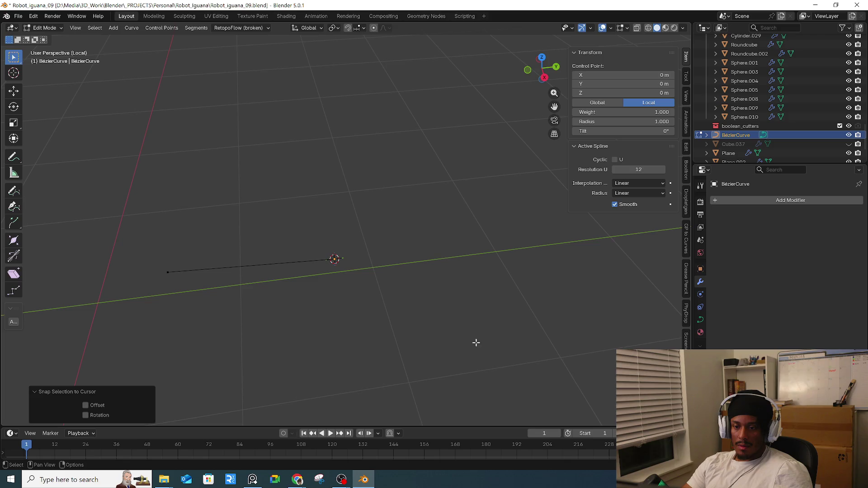
key(Tab)
- Reselect the curve and select both of its control points in Edit Mode
middle_drag(369, 305, 214, 261)
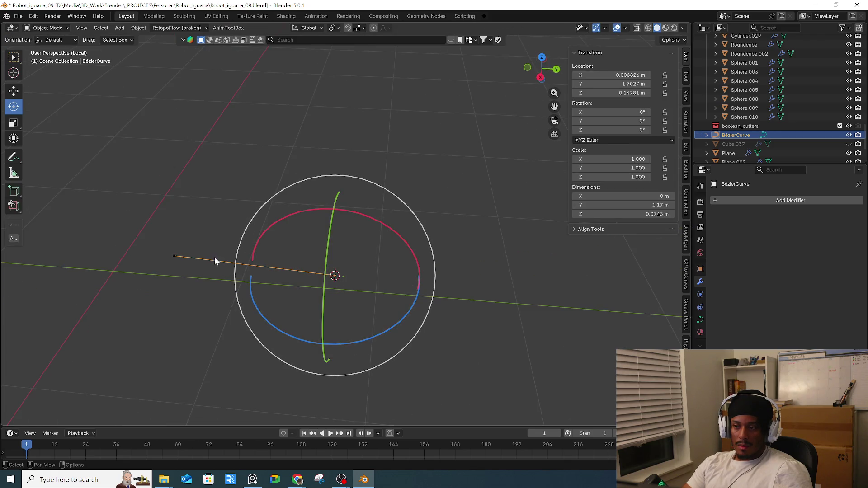
click(222, 254)
click(225, 262)
key(Tab)
click(197, 271)
key(s)
key(Escape)
key(s)
key(Escape)
drag(129, 220, 470, 343)
- Check the control point options and try rotating a single control point
right_click(319, 287)
mouse_move(320, 286)
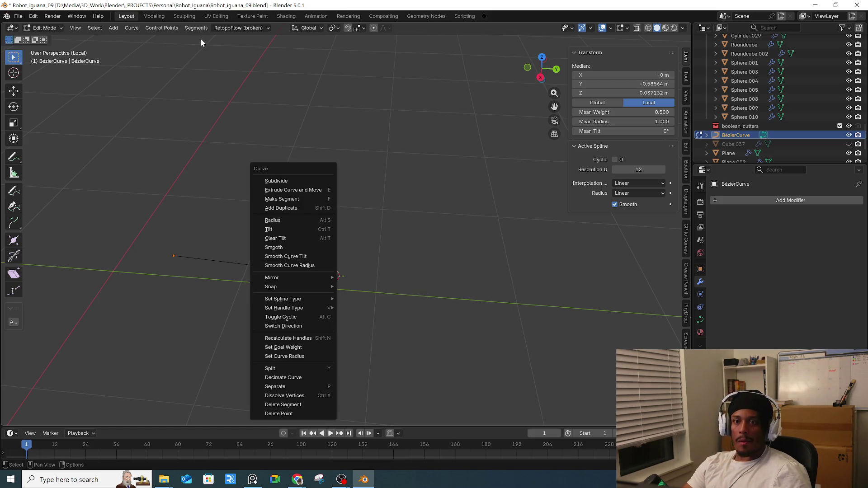
click(158, 27)
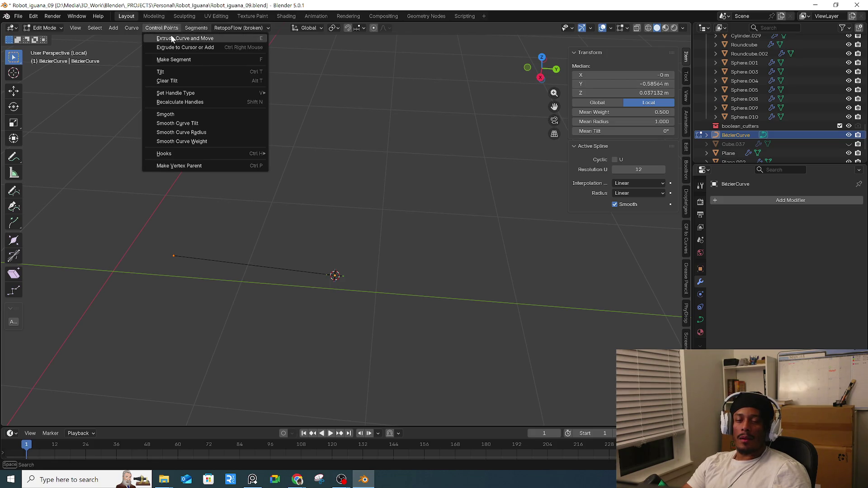
click(210, 82)
click(159, 273)
key(r)
key(Escape)
key(r)
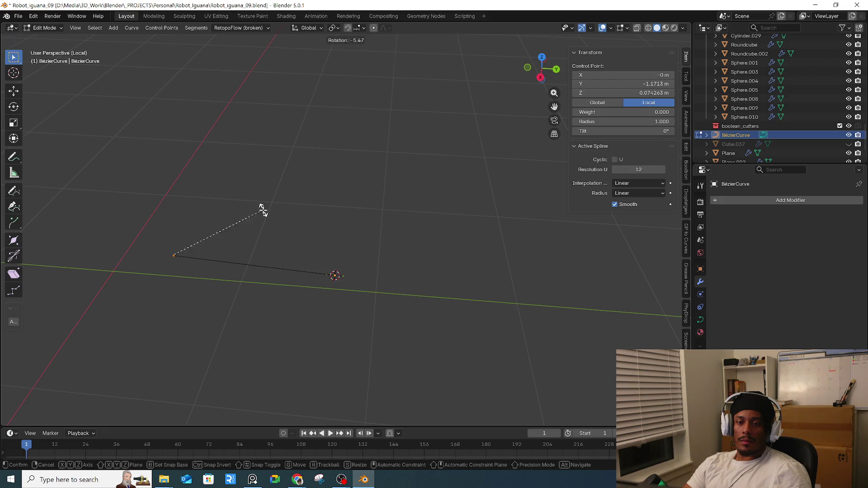
click(302, 277)
middle_drag(278, 233, 287, 230)
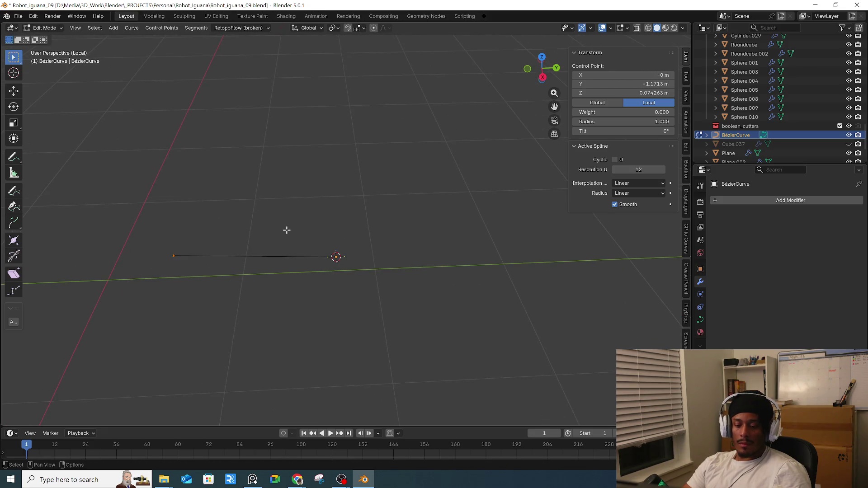
key(ctrl+v)
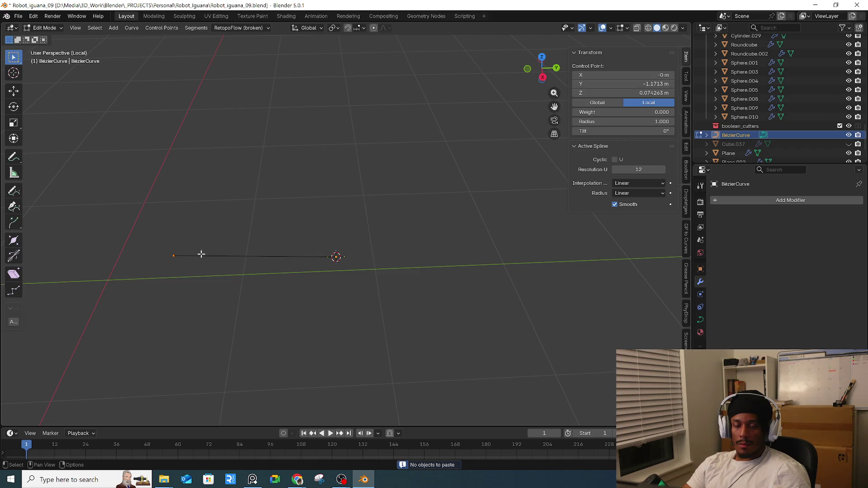
- Set the curve points' handles to Automatic, then return to Object Mode
key(v)
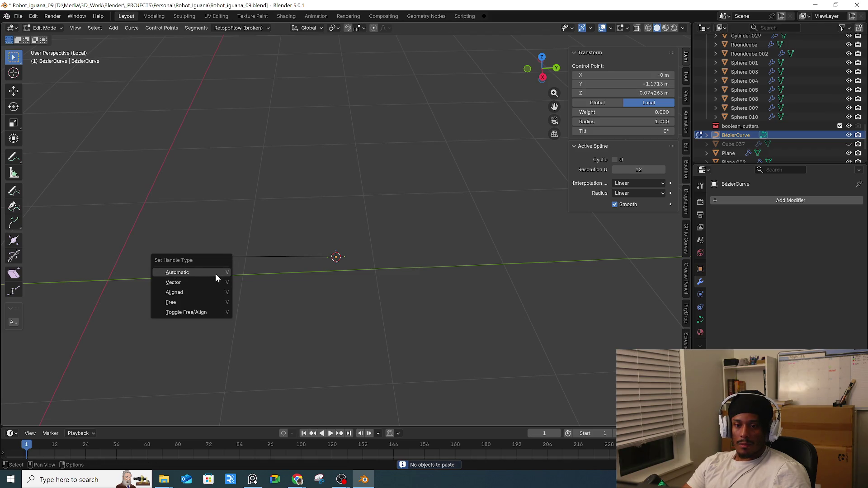
click(215, 273)
key(ctrl+z)
key(v)
click(382, 274)
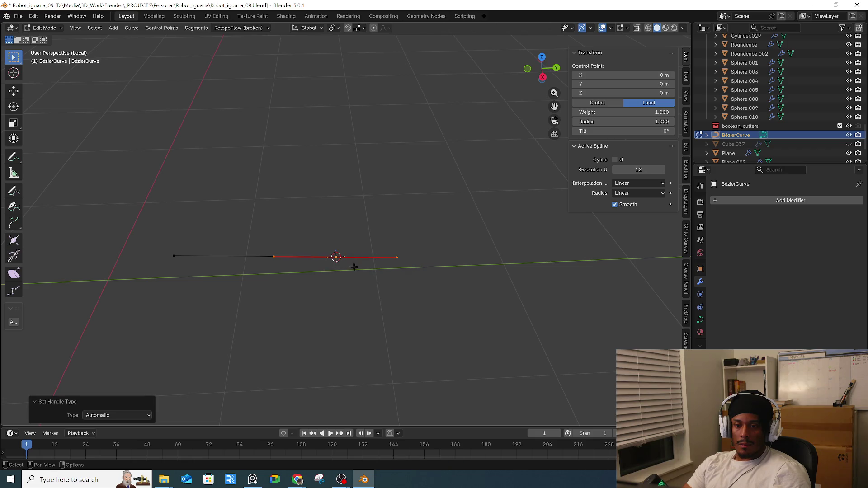
click(264, 278)
click(197, 273)
key(v)
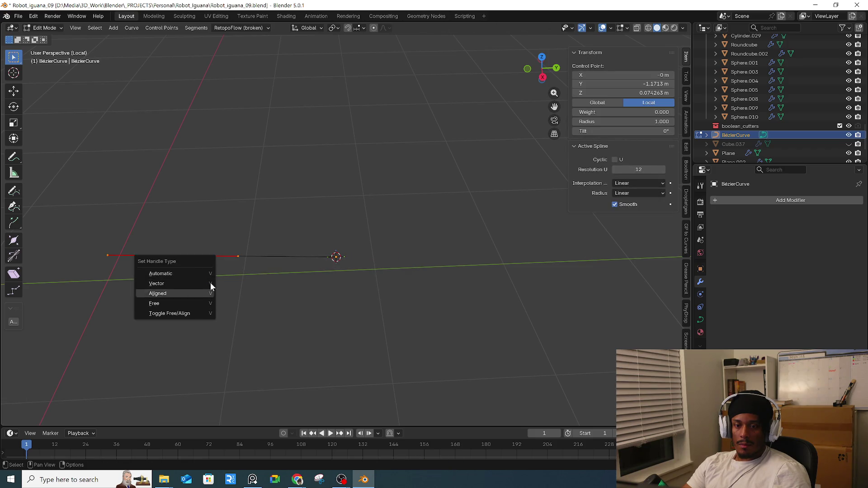
click(244, 256)
key(Tab)
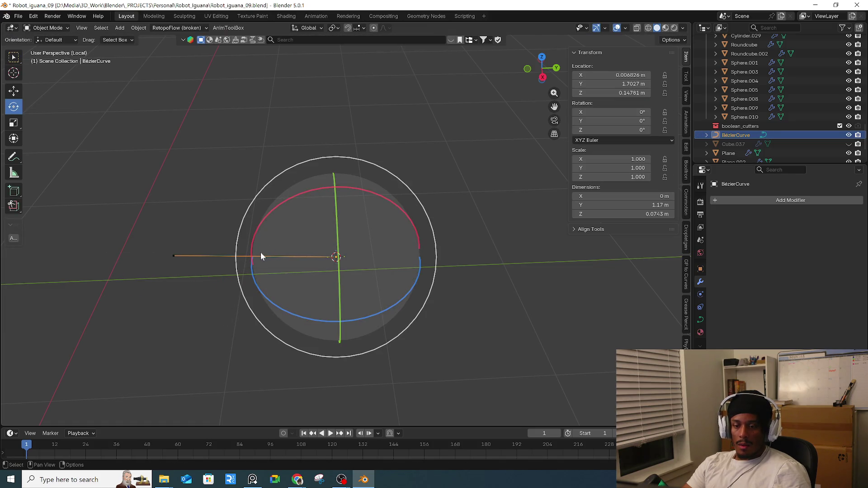
- Go back to frame 2, unhide all objects and select the spiked tail cylinder
key(space)
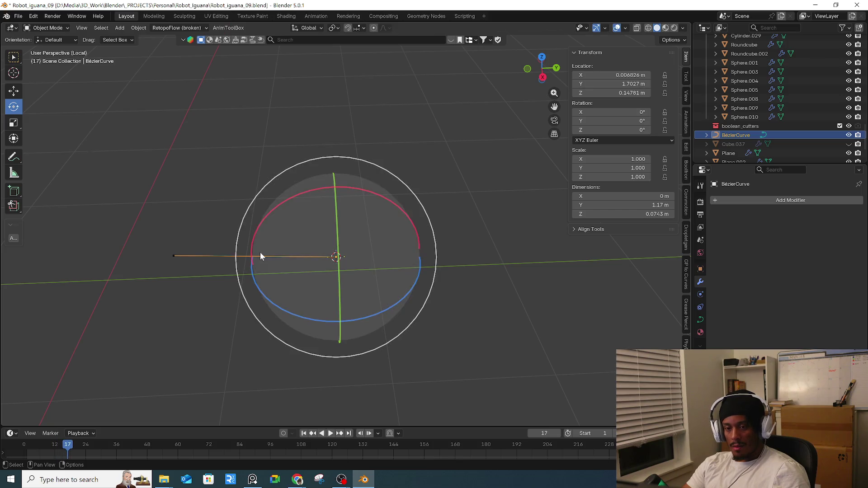
click(28, 444)
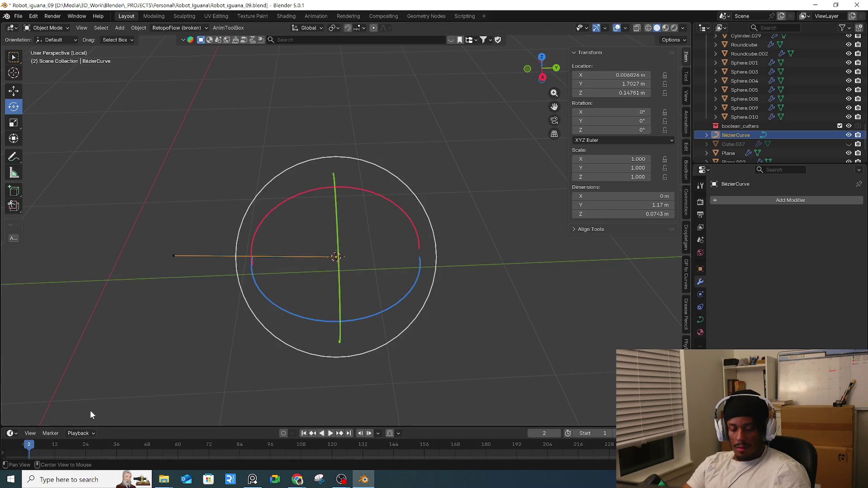
key(alt+h)
middle_drag(262, 276, 170, 343)
scroll(191, 297, up, 5)
middle_drag(221, 242, 213, 289)
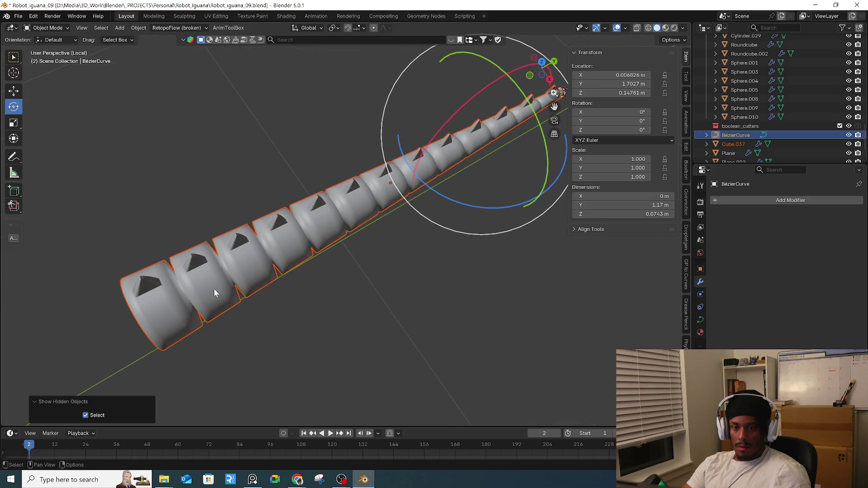
click(215, 289)
mouse_move(273, 299)
middle_down()
mouse_move(280, 253)
mouse_move(267, 246)
middle_up()
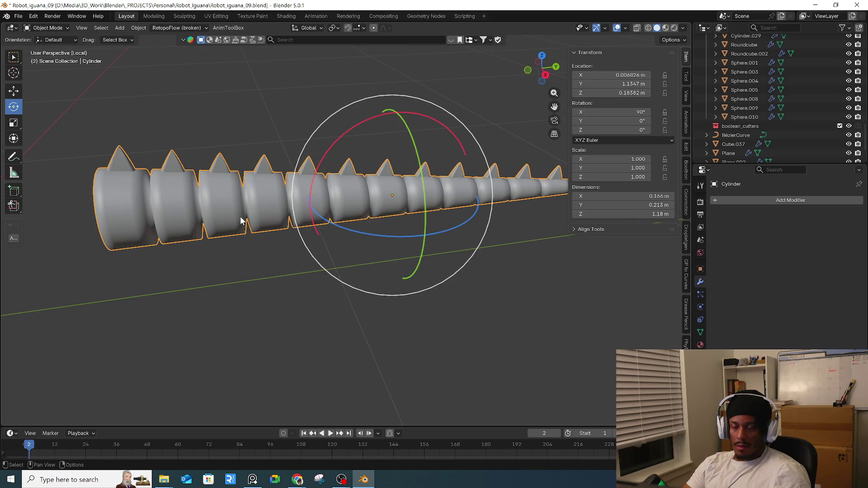
mouse_move(452, 221)
middle_down()
mouse_move(479, 229)
mouse_move(475, 193)
mouse_move(422, 208)
mouse_move(408, 165)
mouse_move(396, 156)
mouse_move(301, 263)
mouse_move(308, 251)
mouse_move(362, 268)
mouse_move(443, 275)
middle_up()
- Add Bevel and Subdivision Surface modifiers to the tail from Quick Favorites
key(KP_Divide)
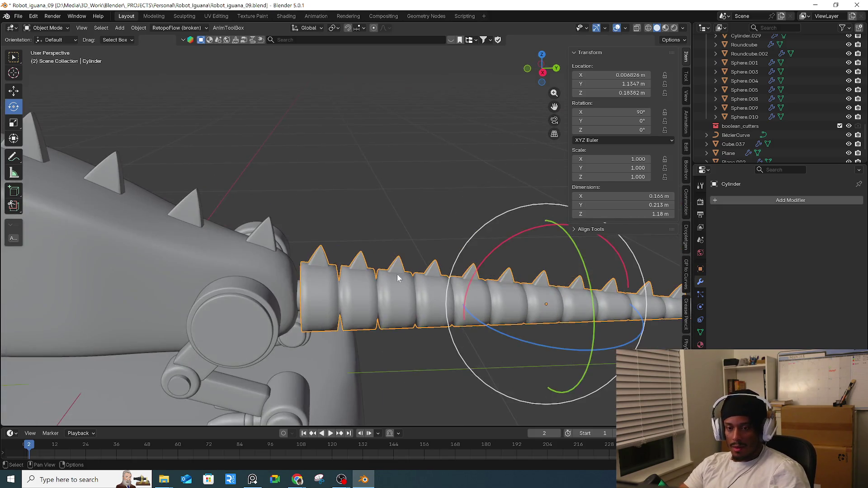
scroll(403, 285, up, 5)
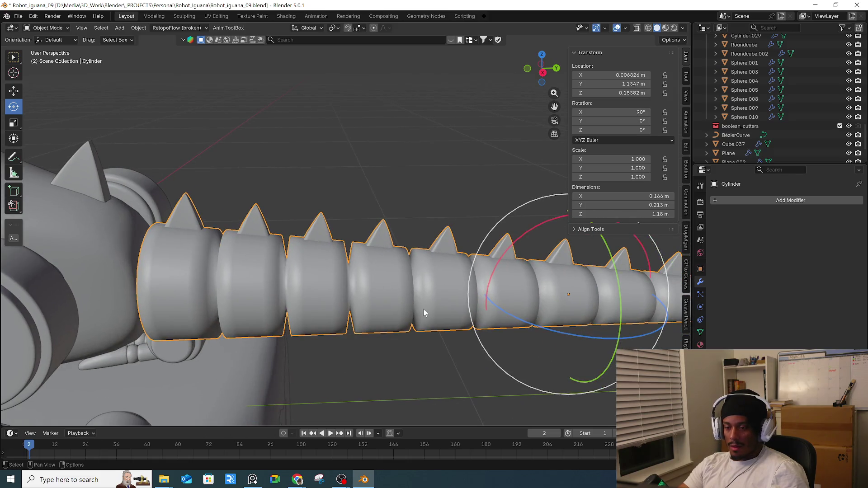
key(q)
click(412, 306)
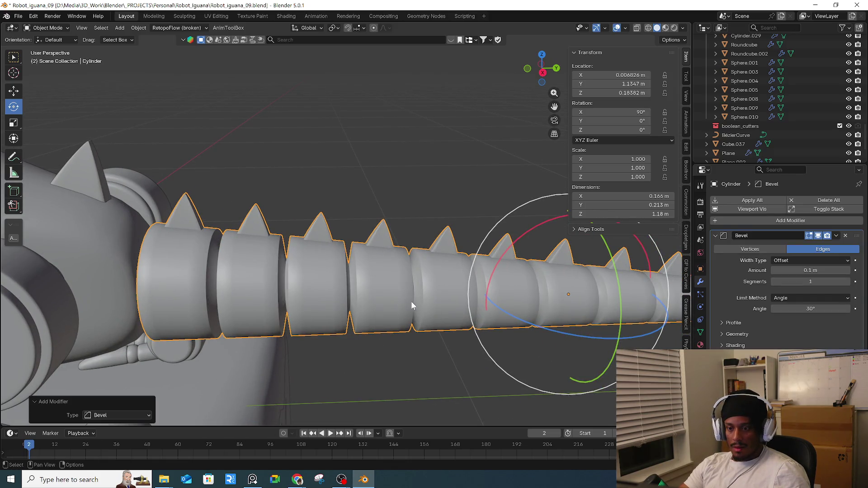
key(q)
click(421, 317)
- Enable X-ray and isolate the tail with the Bézier curve in Local view, tail selected
mouse_move(438, 326)
middle_down()
mouse_move(451, 296)
mouse_move(504, 302)
mouse_move(466, 292)
mouse_move(495, 292)
mouse_move(498, 314)
middle_up()
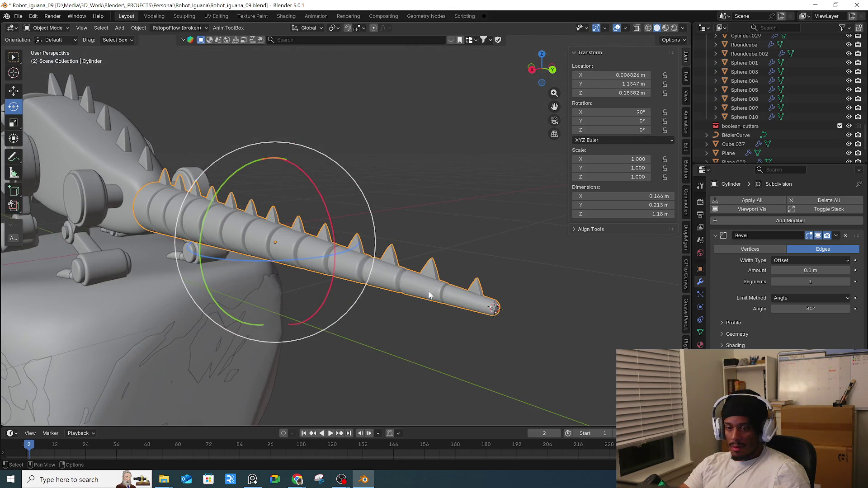
key(alt+z)
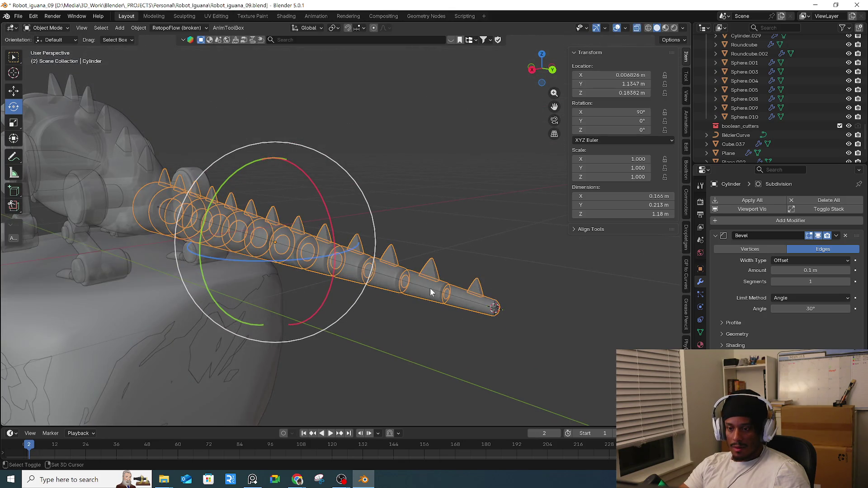
click(430, 289)
key(KP_Divide)
mouse_move(427, 291)
middle_down()
mouse_move(411, 251)
mouse_move(325, 214)
mouse_move(400, 314)
middle_up()
click(359, 316)
click(350, 296)
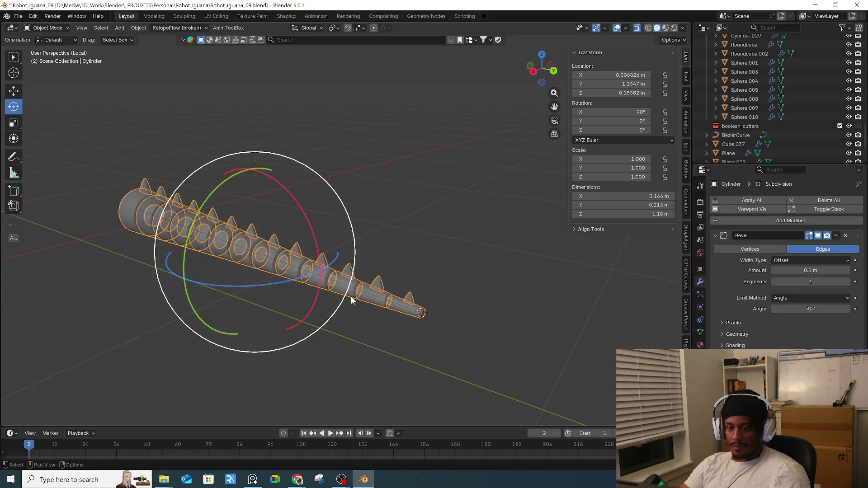
- Add a Curve modifier targeting BézierCurve to the tail, then undo it
click(788, 222)
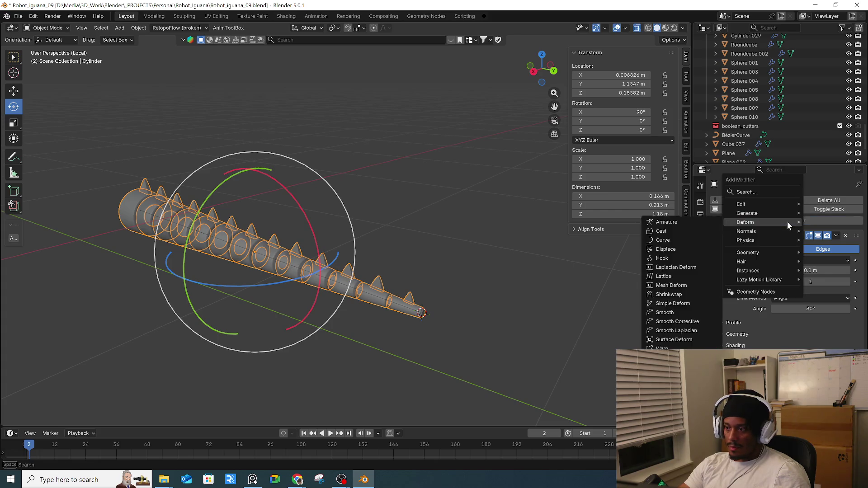
mouse_move(771, 225)
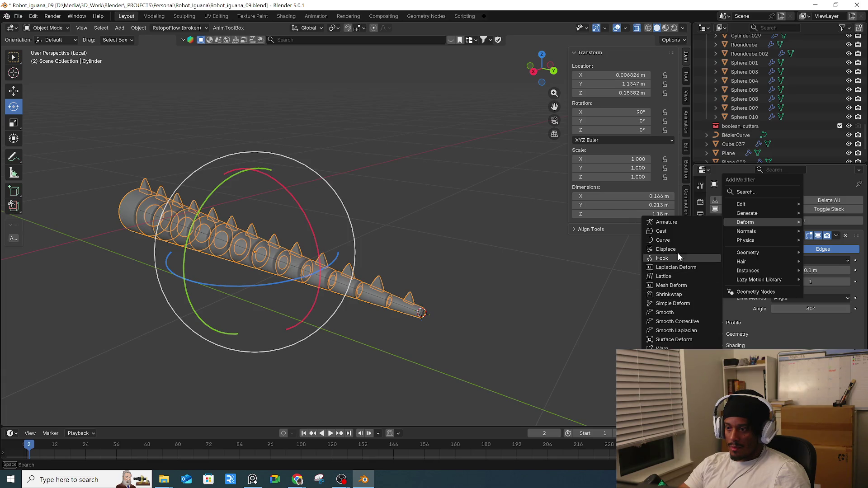
click(677, 241)
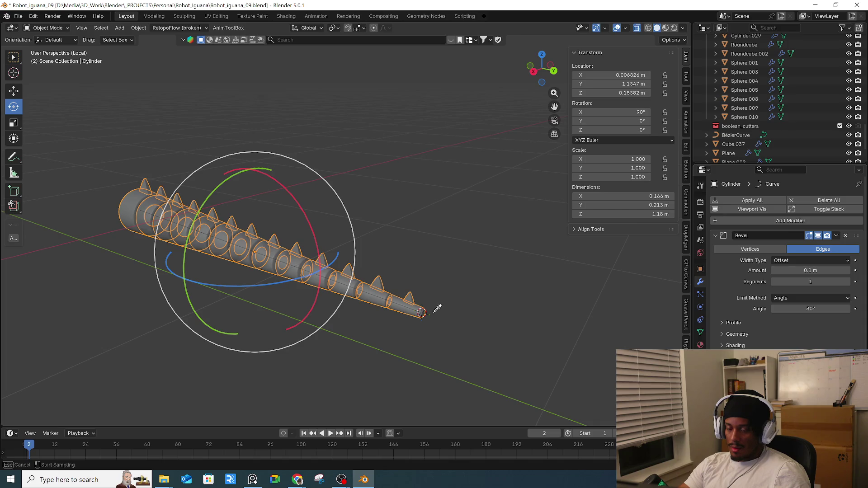
click(402, 309)
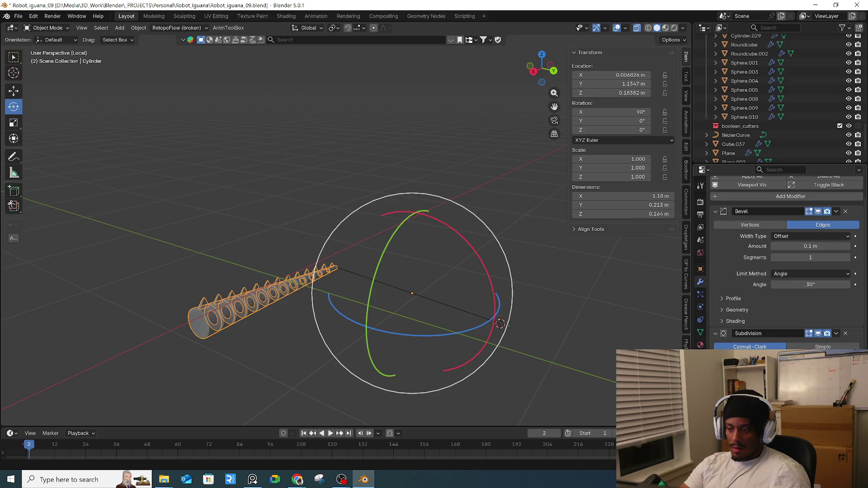
key(ctrl+z)
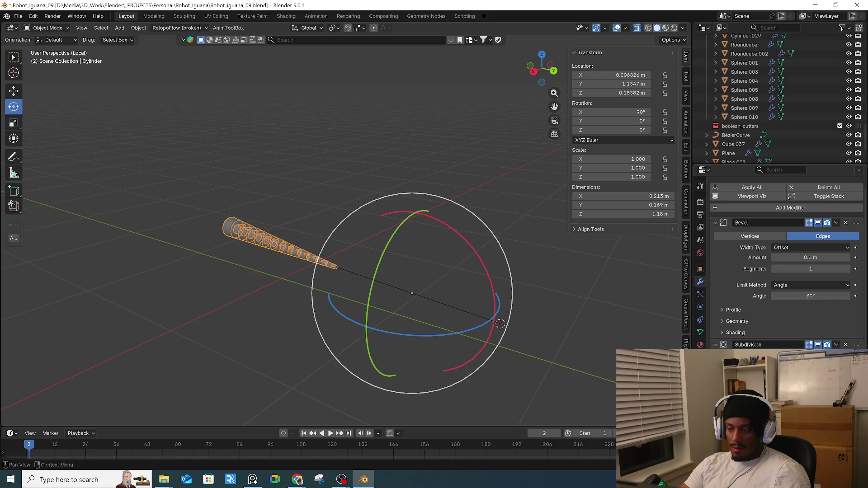
key(ctrl+z)
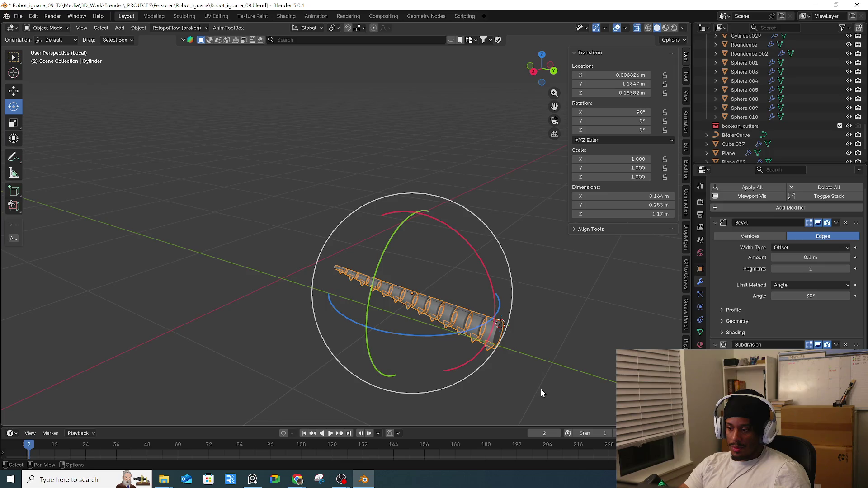
key(KP_Decimal)
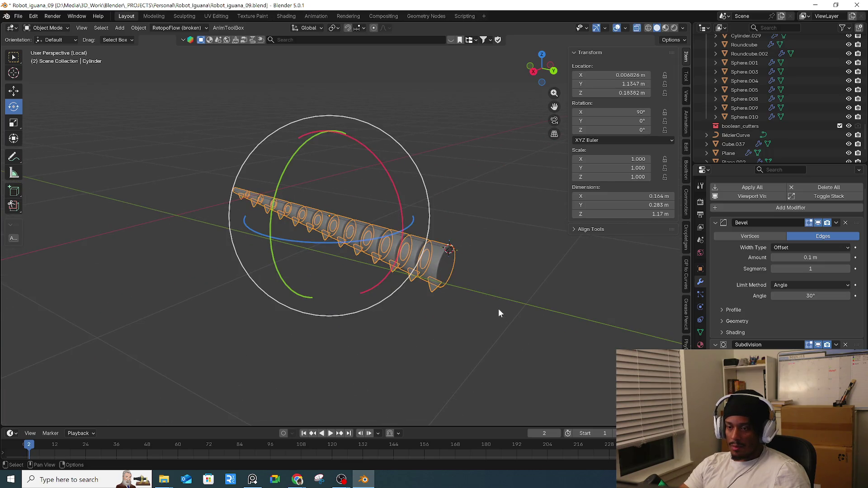
key(ctrl+z)
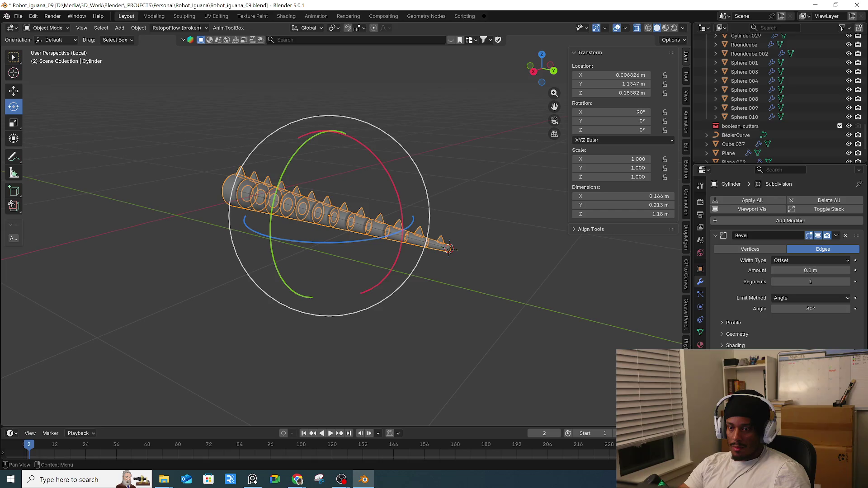
- Apply rotation and scale to the tail cylinder
click(386, 249)
click(396, 240)
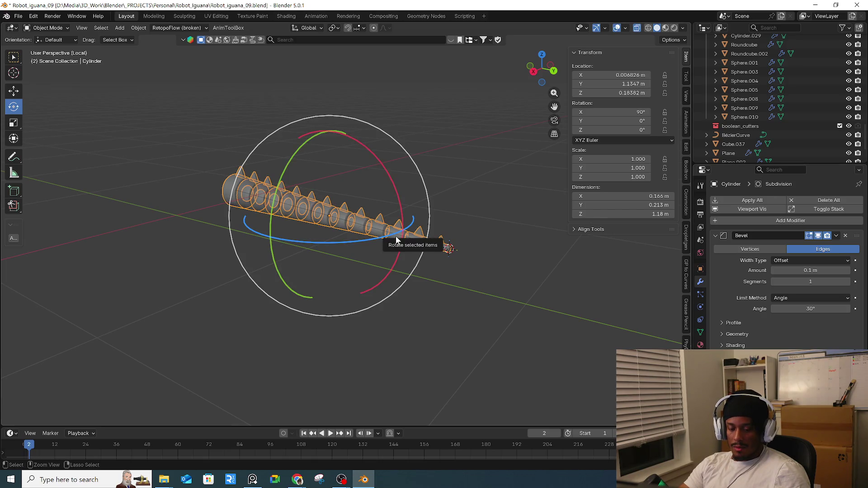
key(ctrl+a)
click(342, 239)
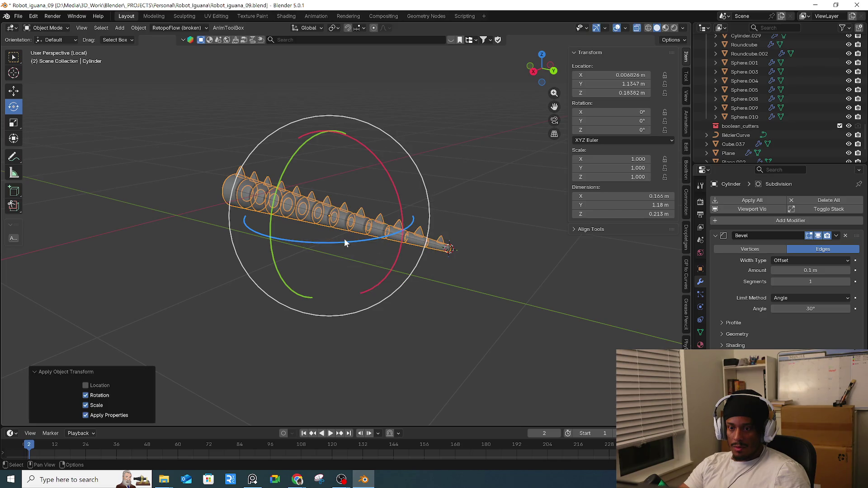
- Add a Curve deform modifier to the tail cylinder with BézierCurve as its target
click(361, 223)
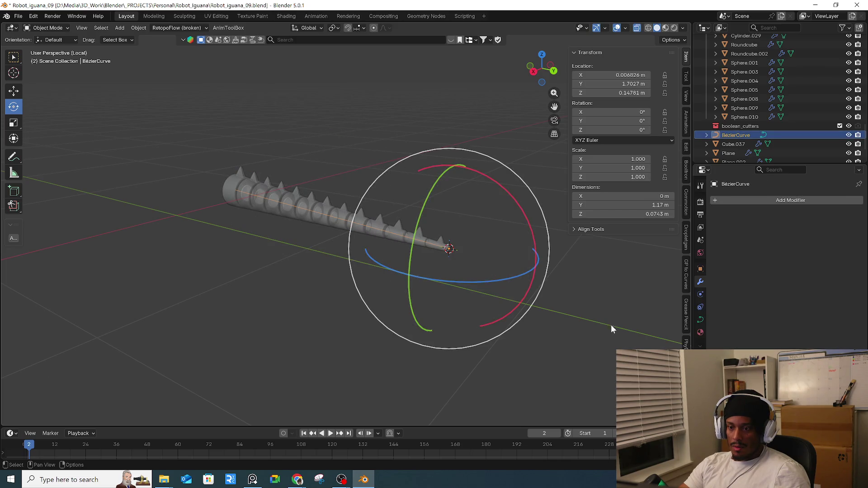
click(302, 222)
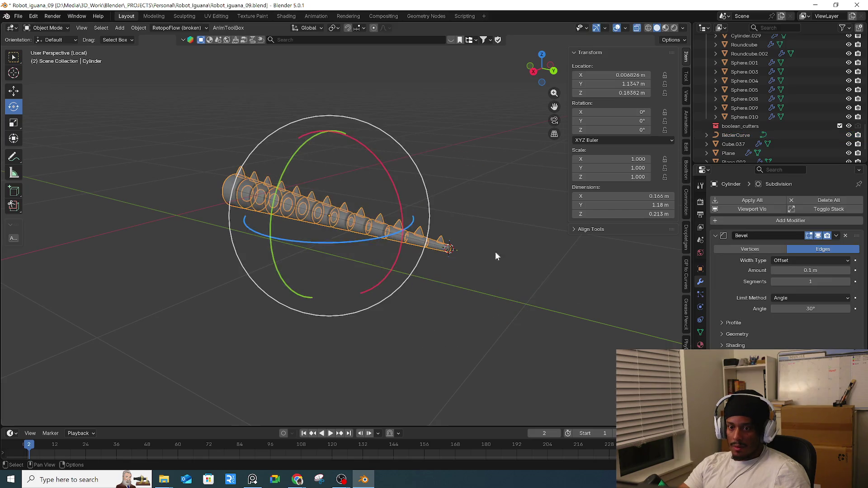
click(791, 222)
mouse_move(790, 221)
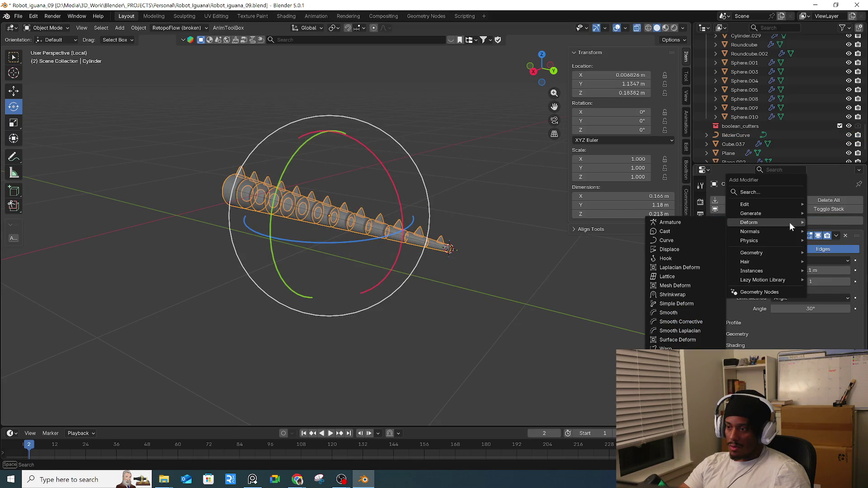
click(671, 237)
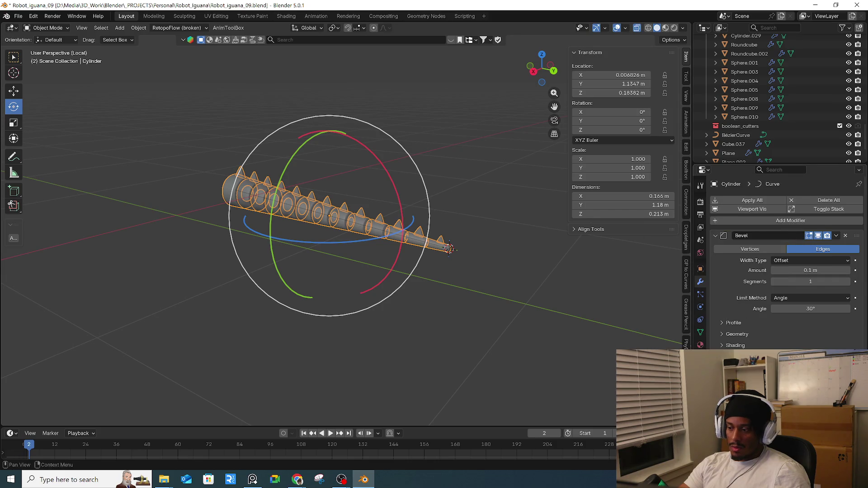
key(e)
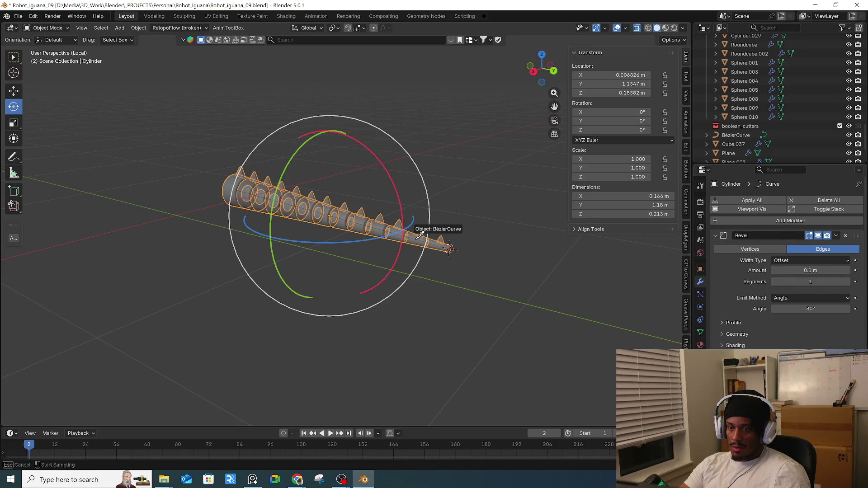
click(415, 239)
- Move the Curve modifier up and back down the stack while inspecting the deformed tail
scroll(786, 263, down, 2)
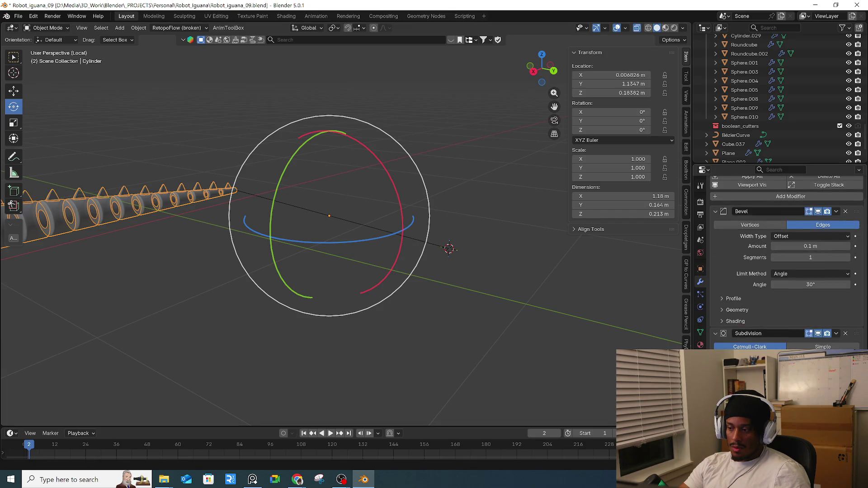
scroll(787, 262, up, 1)
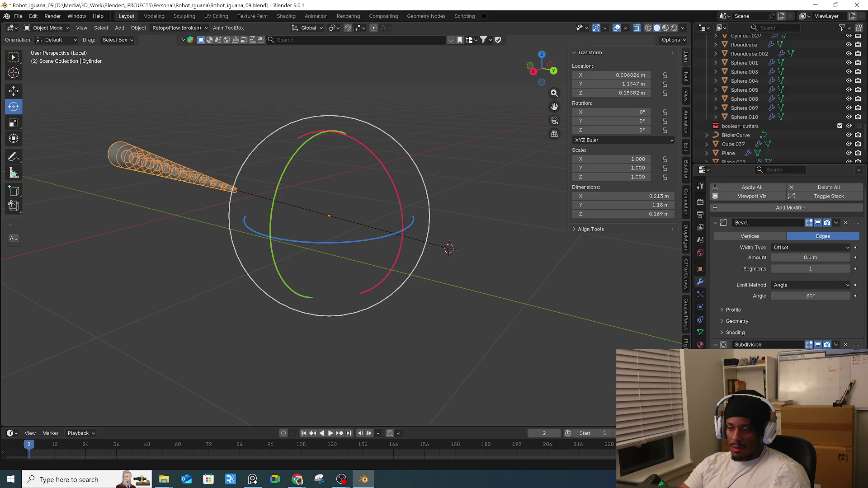
mouse_move(533, 334)
middle_down()
mouse_move(590, 324)
mouse_move(626, 364)
middle_up()
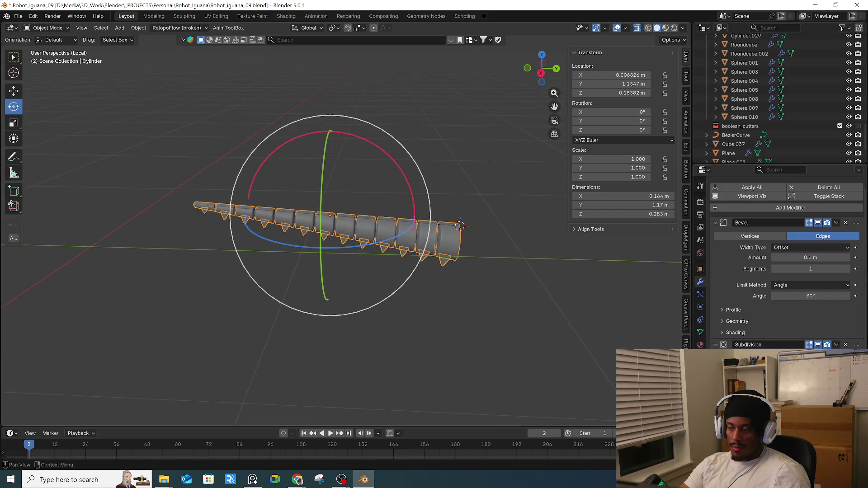
mouse_move(460, 226)
middle_down()
mouse_move(458, 284)
mouse_move(501, 262)
mouse_move(577, 278)
mouse_move(569, 283)
middle_up()
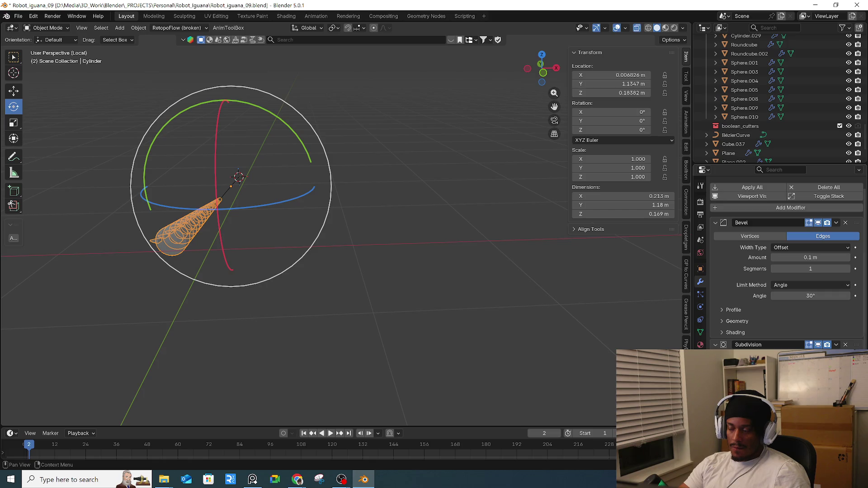
scroll(786, 294, down, 3)
drag(856, 316, 847, 224)
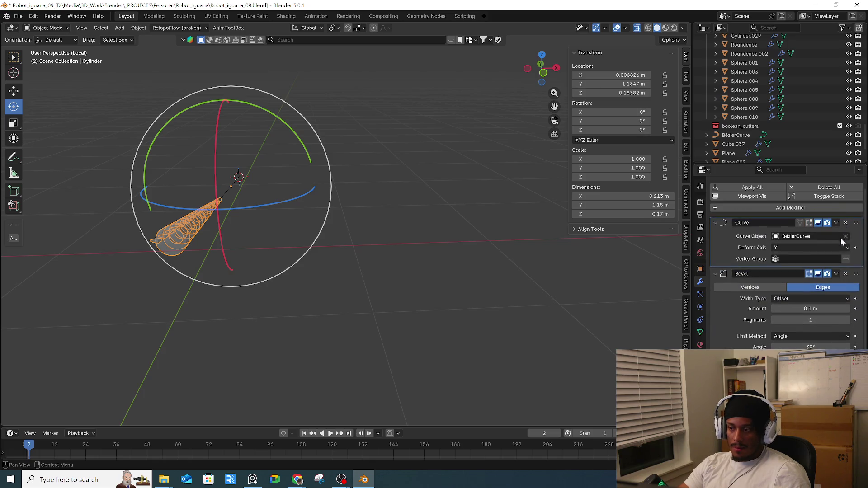
mouse_move(449, 258)
middle_down()
mouse_move(366, 237)
mouse_move(399, 249)
middle_up()
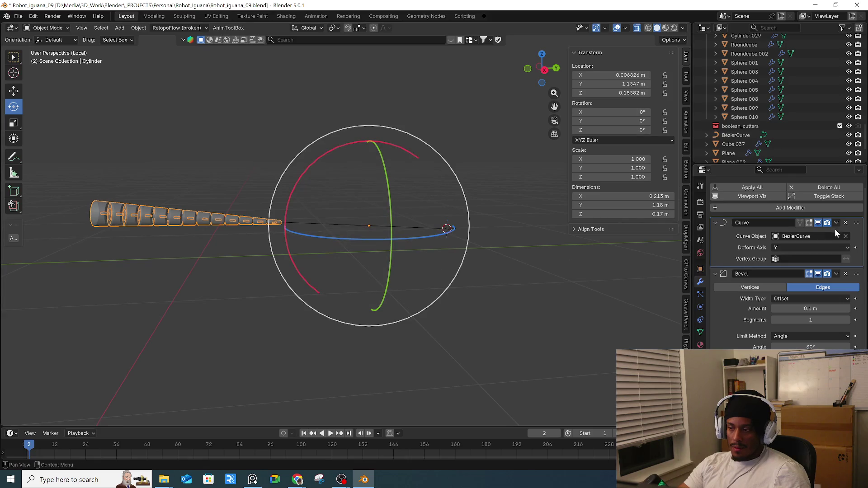
click(845, 222)
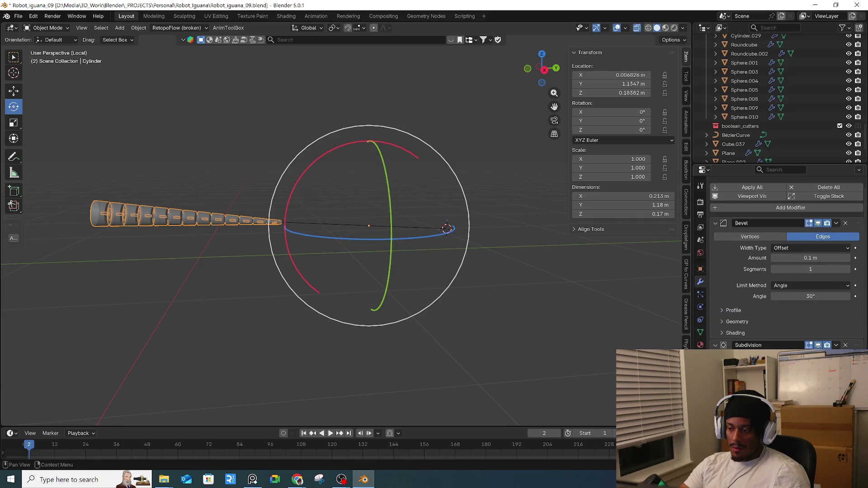
mouse_move(460, 326)
middle_down()
mouse_move(350, 308)
mouse_move(319, 248)
mouse_move(405, 240)
middle_up()
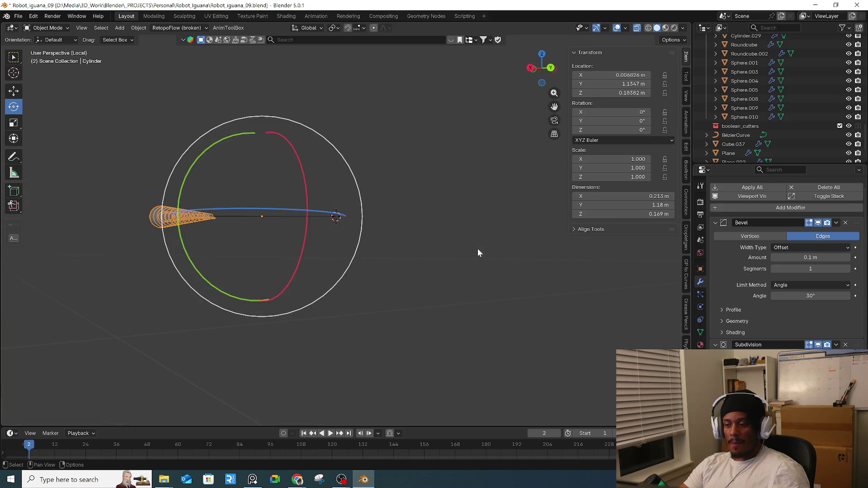
key(alt+Tab)
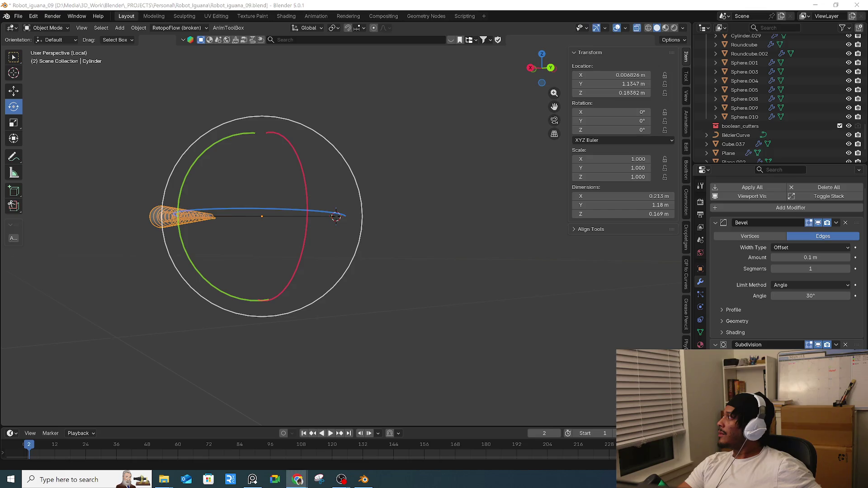
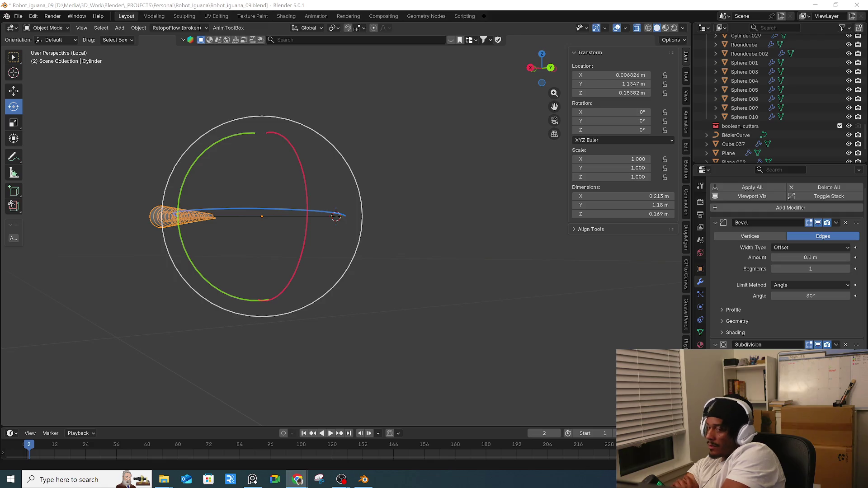
- Inspect the spiked tail mesh in Edit Mode, then undo and redo its last change
middle_drag(440, 192, 460, 267)
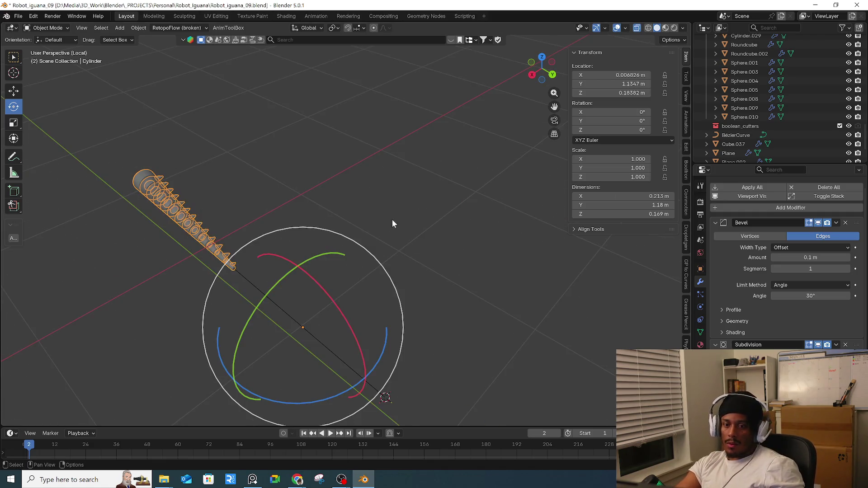
middle_drag(391, 219, 425, 194)
key(Tab)
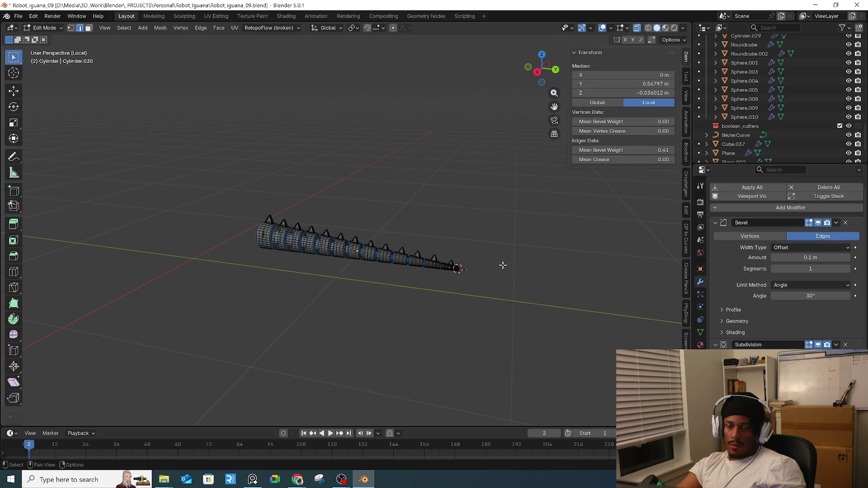
key(Tab)
key(Tab)
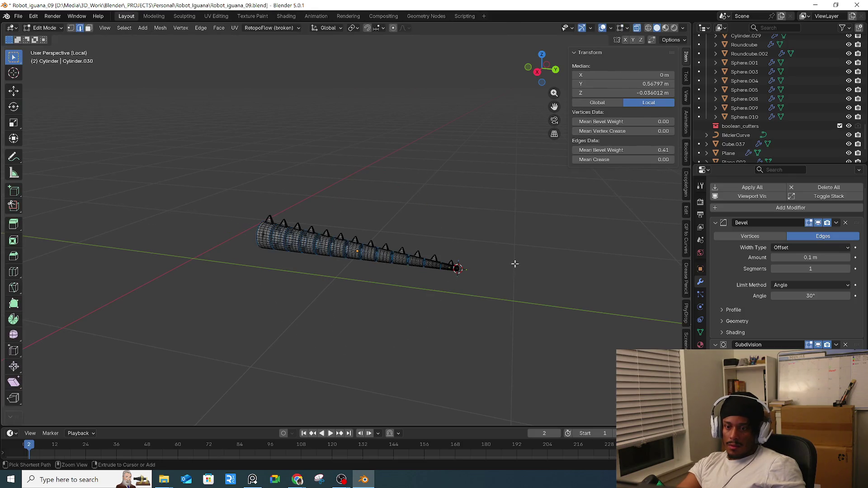
key(Tab)
key(ctrl+z)
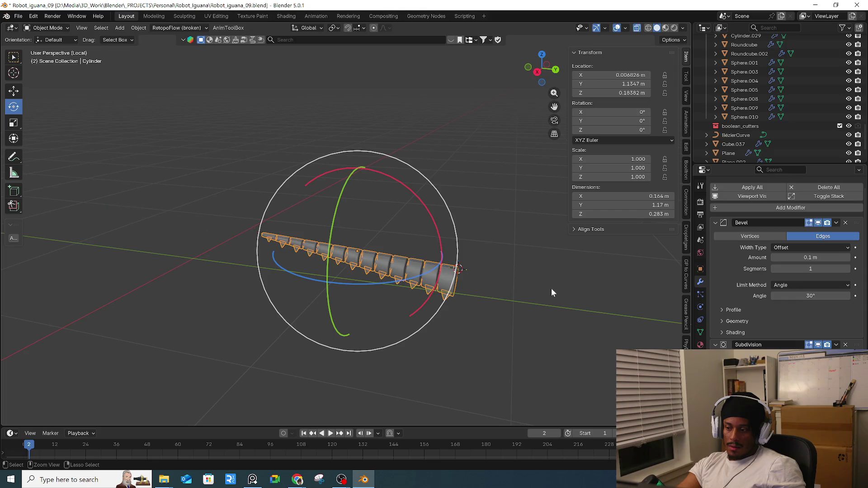
key(ctrl+z)
key(ctrl+z)
key(ctrl+z)
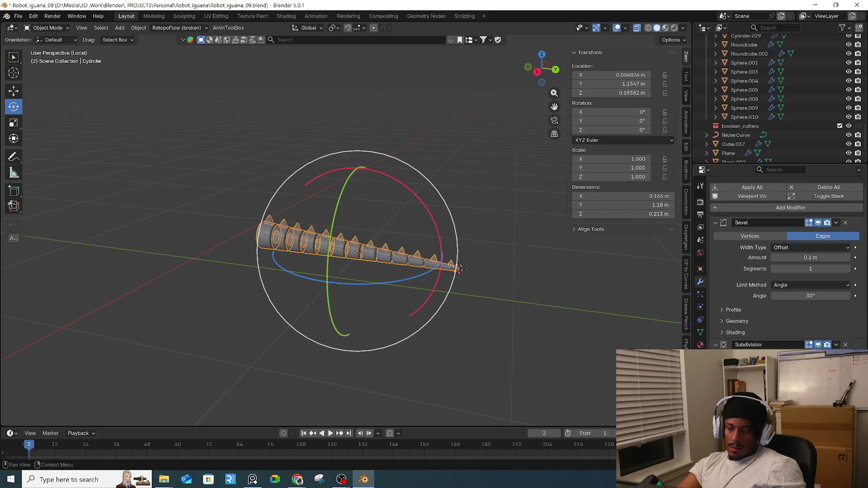
scroll(787, 267, up, 1)
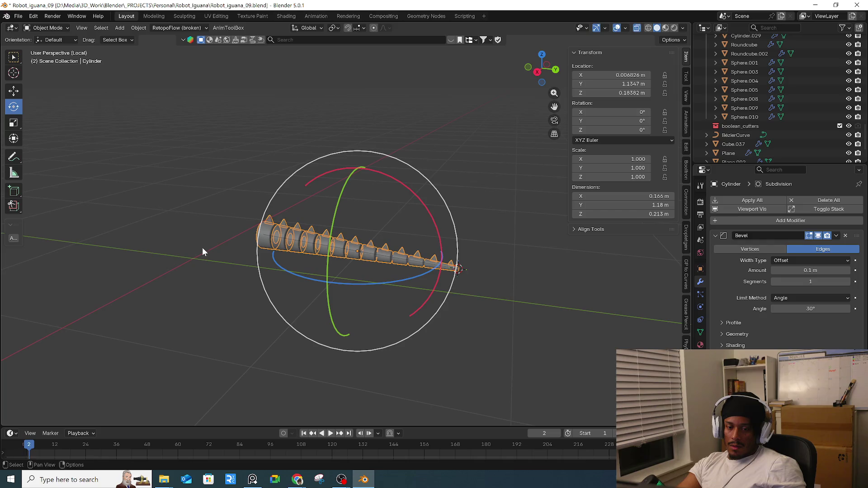
- Snap the 3D cursor to the world origin
key(shift+s)
click(146, 280)
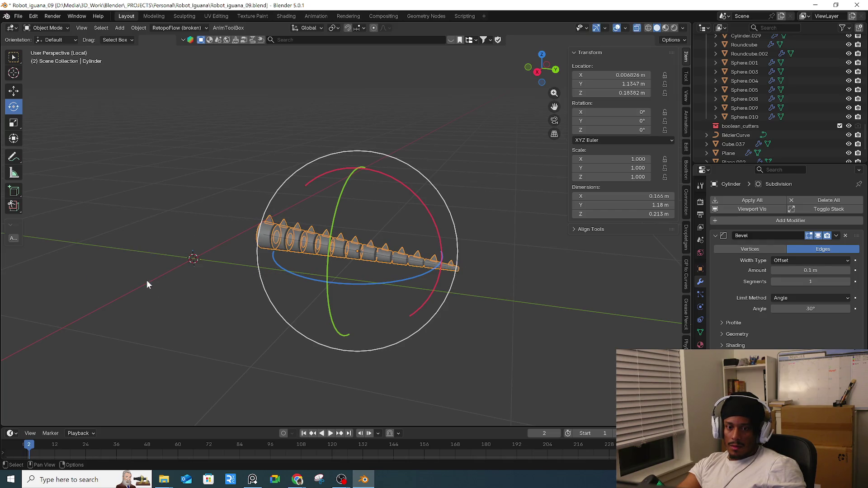
right_click(264, 243)
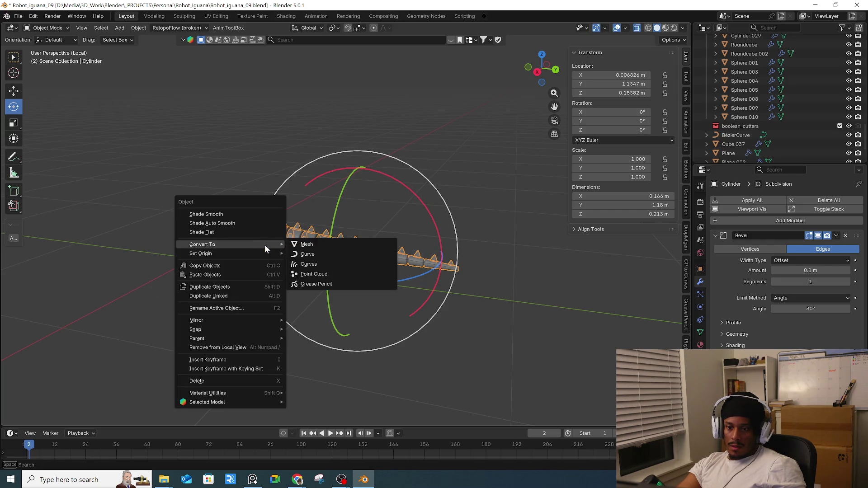
- Set the spiked cylinder's origin to the 3D cursor and keep the cylinder selected
mouse_move(255, 253)
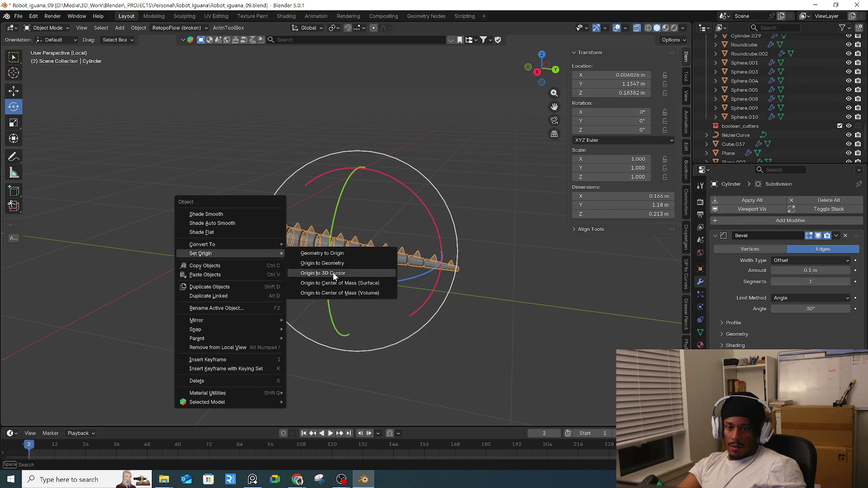
click(332, 272)
click(351, 253)
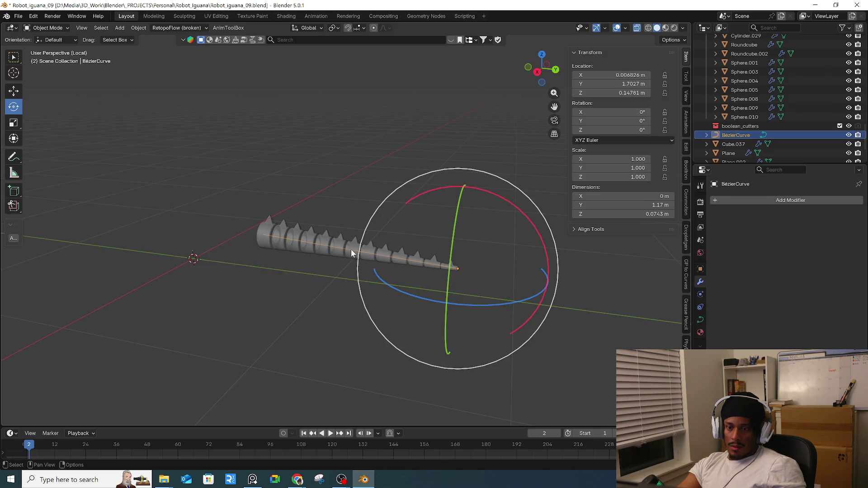
click(342, 256)
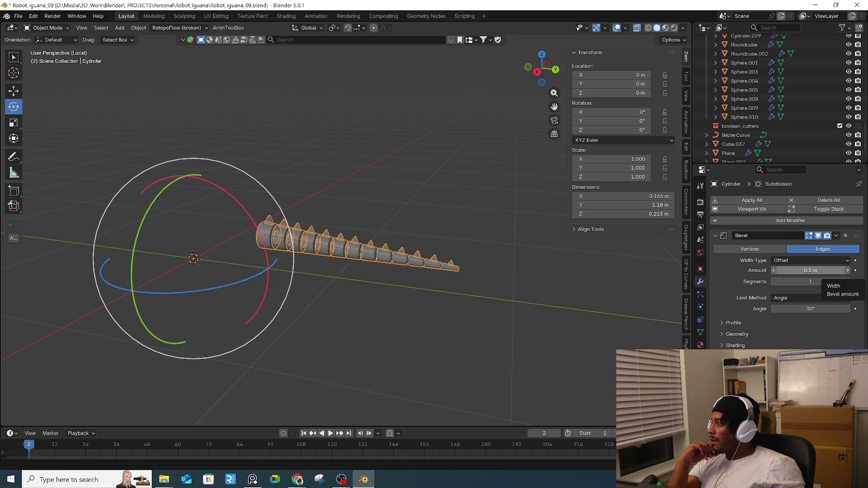
key(ctrl+z)
key(ctrl+z)
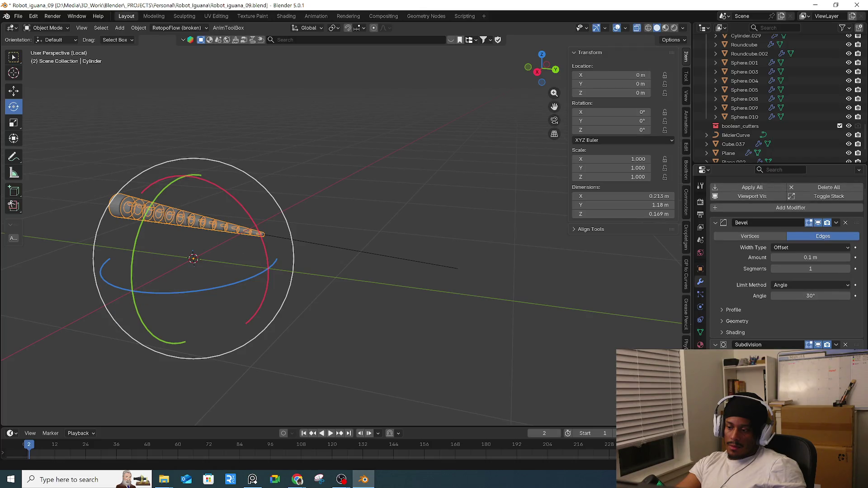
key(ctrl+shift+z)
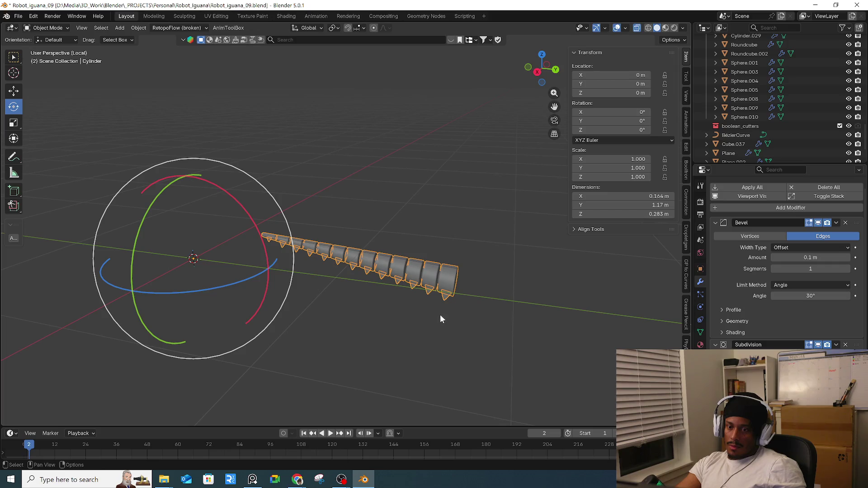
- Rotate the tail 180° around its X axis
drag(642, 112, 741, 112)
click(610, 112)
text(180)
key(Return)
mouse_move(542, 240)
middle_down()
mouse_move(519, 265)
mouse_move(444, 273)
mouse_move(489, 277)
mouse_move(474, 266)
mouse_move(542, 272)
mouse_move(588, 190)
middle_up()
- Test Z and Y location changes, reset them to 0 m, and undo the rotation
mouse_move(615, 91)
mouse_down()
mouse_move(655, 92)
mouse_move(605, 99)
mouse_up()
middle_drag(452, 208, 411, 241)
key(alt+g)
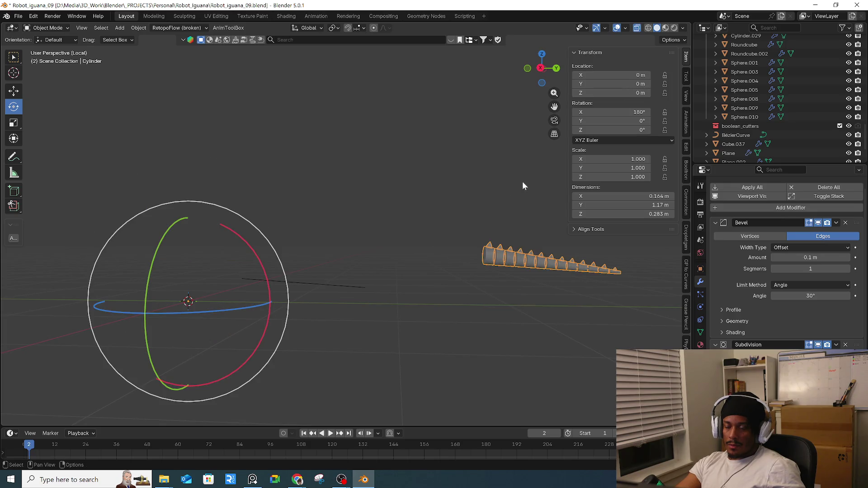
drag(612, 84, 664, 84)
key(alt+g)
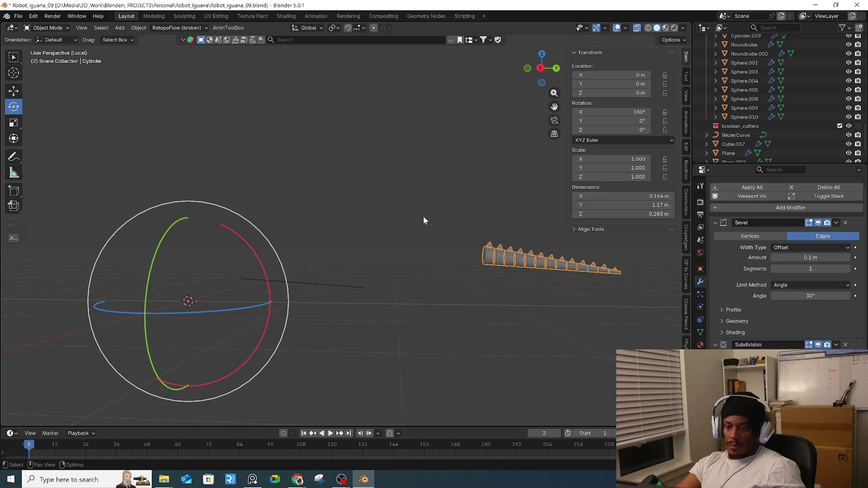
key(ctrl+z)
key(ctrl+z)
key(ctrl+z)
key(ctrl+z)
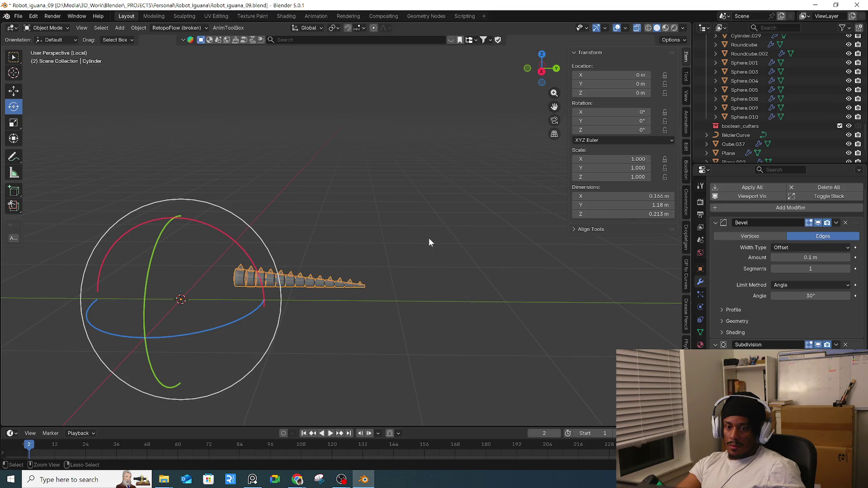
- Set the BézierCurve's origin to the 3D cursor, then reselect the spiked cylinder
key(ctrl+z)
right_click(324, 283)
mouse_move(325, 282)
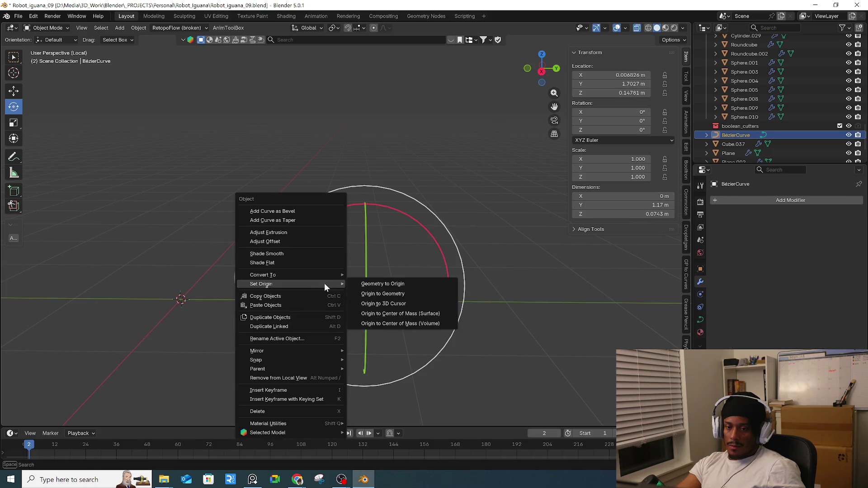
click(403, 303)
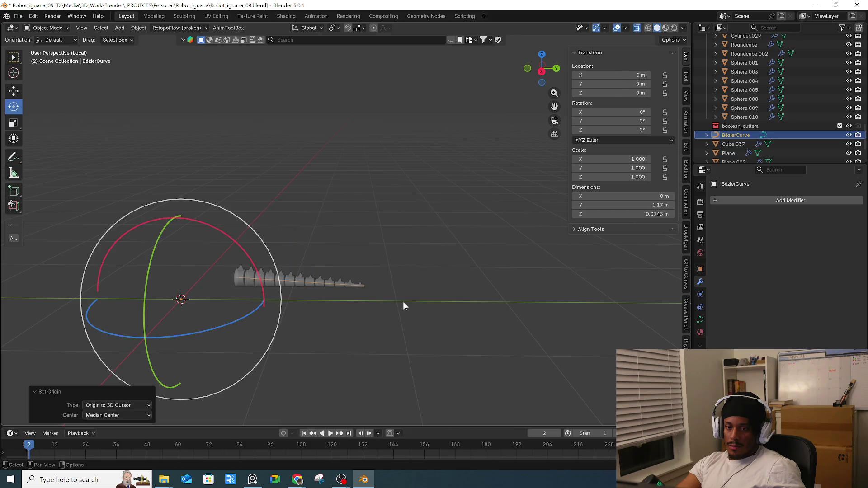
click(301, 285)
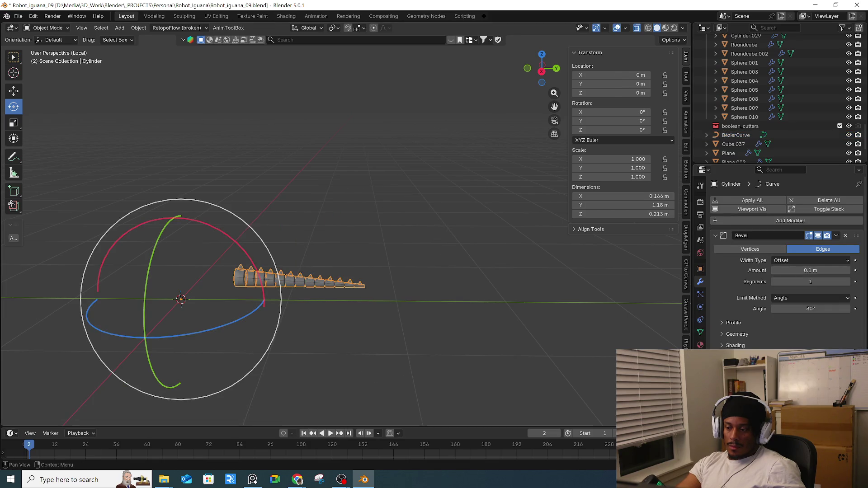
- Try rotating the tail and undo each attempt, leaving it at 0° rotation
key(r)
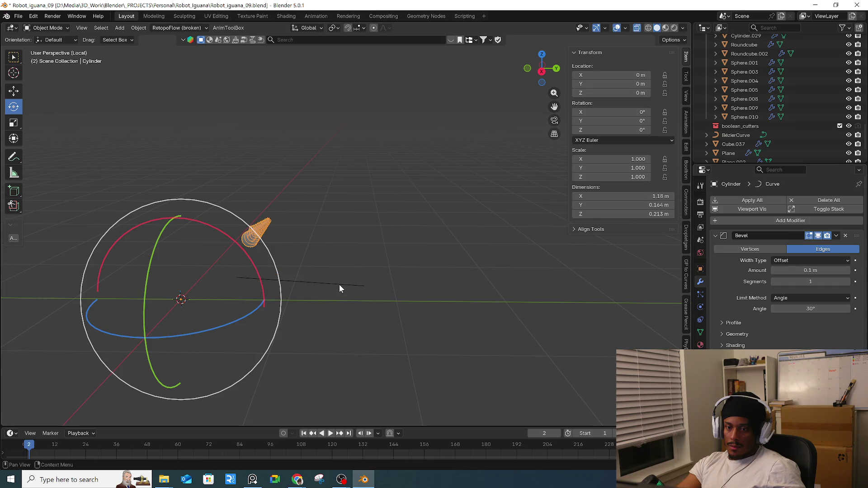
key(ctrl+1)
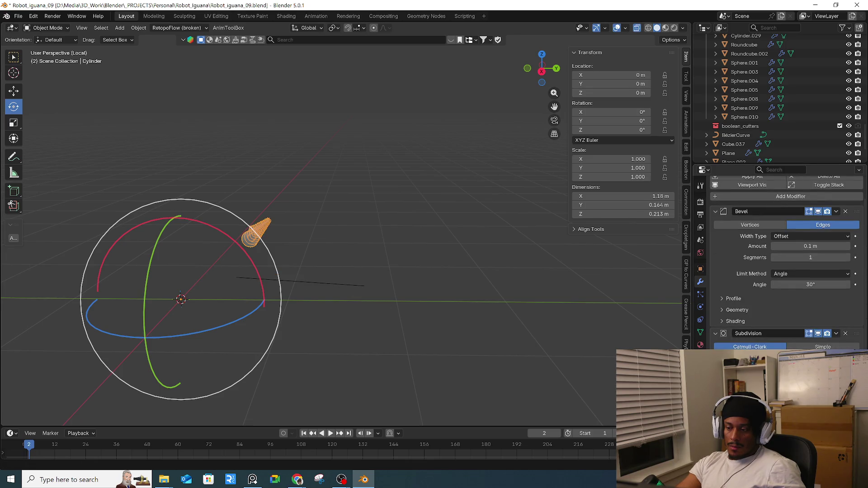
key(Return)
mouse_move(407, 312)
middle_down()
mouse_move(317, 299)
mouse_move(310, 286)
mouse_move(305, 304)
middle_up()
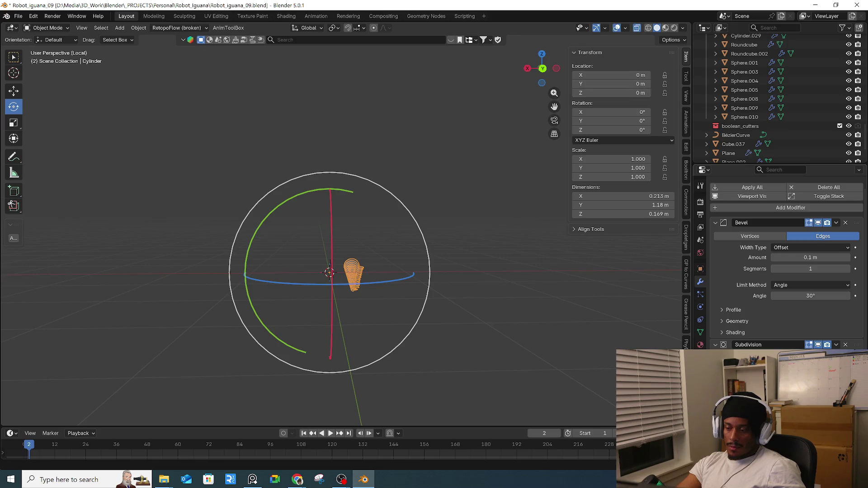
key(ctrl+z)
mouse_move(452, 276)
middle_down()
mouse_move(491, 276)
mouse_move(479, 279)
middle_up()
mouse_move(433, 220)
mouse_down()
mouse_move(489, 254)
mouse_move(497, 295)
mouse_up()
key(ctrl+z)
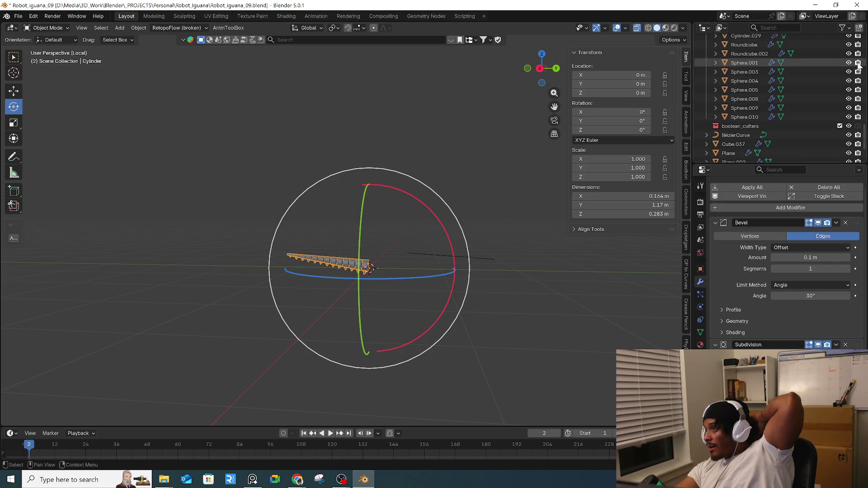
key(alt+Tab)
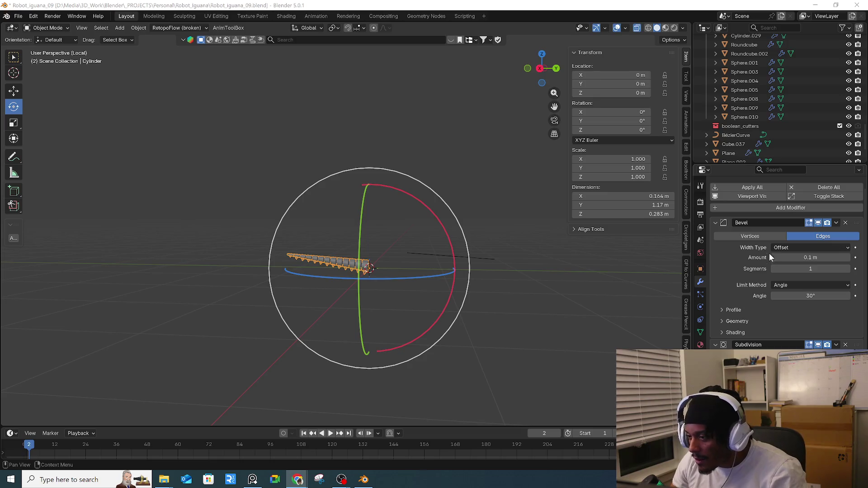
- Browse the Add Modifier list without adding anything, then undo the tail's last two changes
click(782, 207)
mouse_move(766, 225)
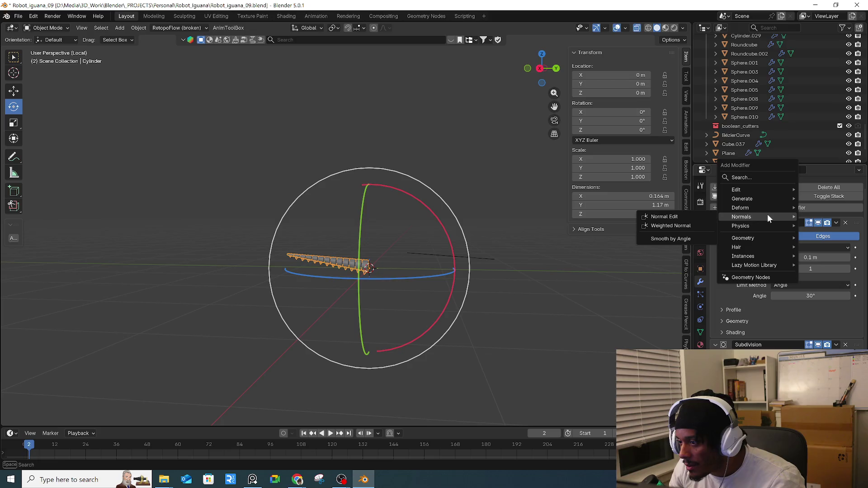
mouse_move(769, 207)
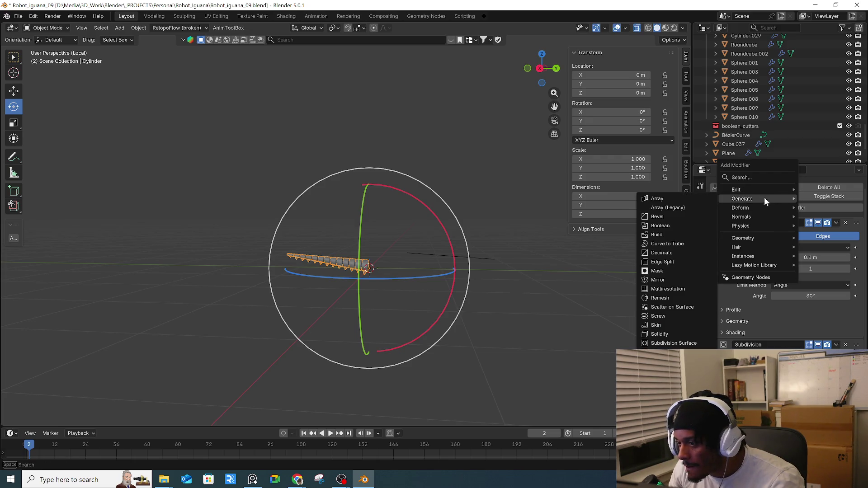
click(505, 273)
mouse_move(506, 273)
middle_down()
mouse_move(474, 262)
mouse_move(503, 270)
middle_up()
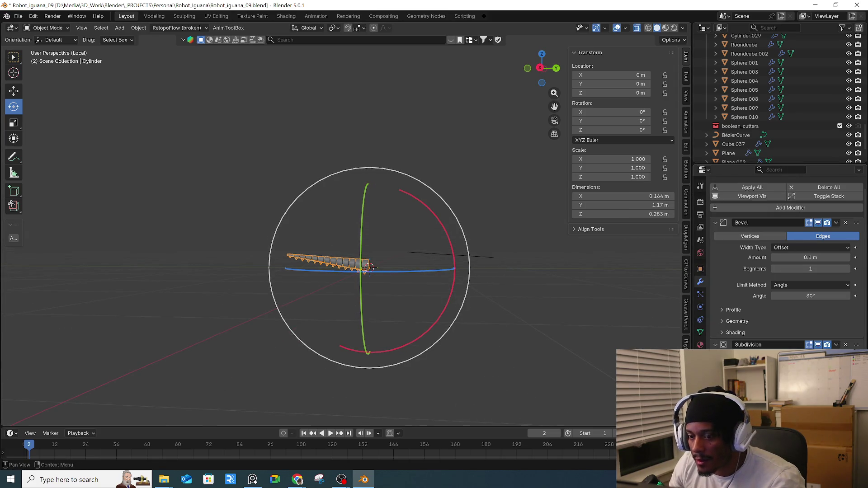
key(ctrl+z)
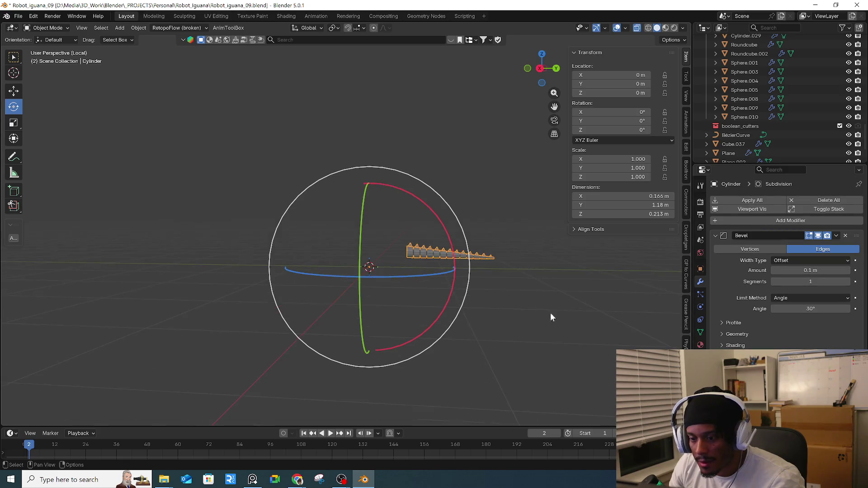
key(ctrl+z)
middle_drag(438, 251, 443, 255)
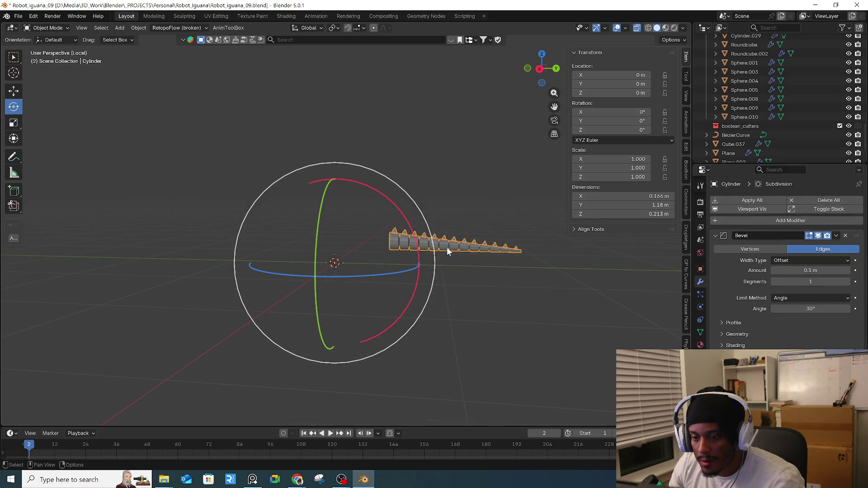
- Set the tail's origin to its geometry and reselect the tail mesh
right_click(447, 247)
mouse_move(448, 247)
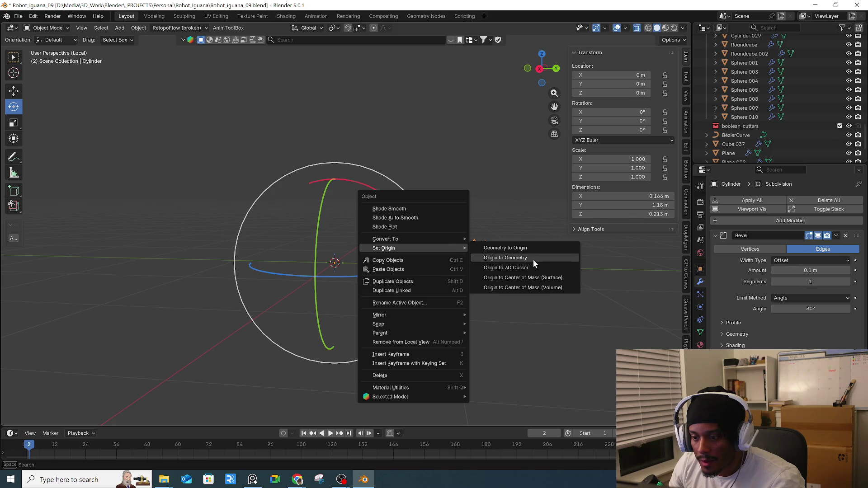
click(533, 260)
click(435, 245)
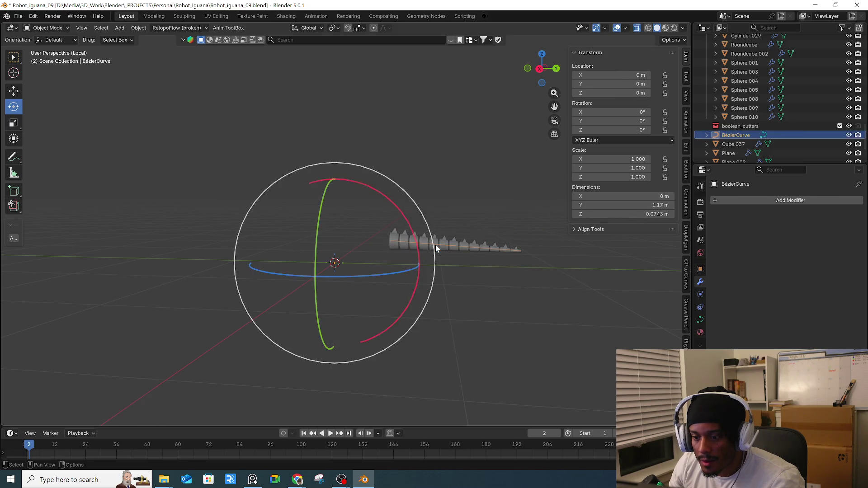
click(438, 240)
key(shift+a)
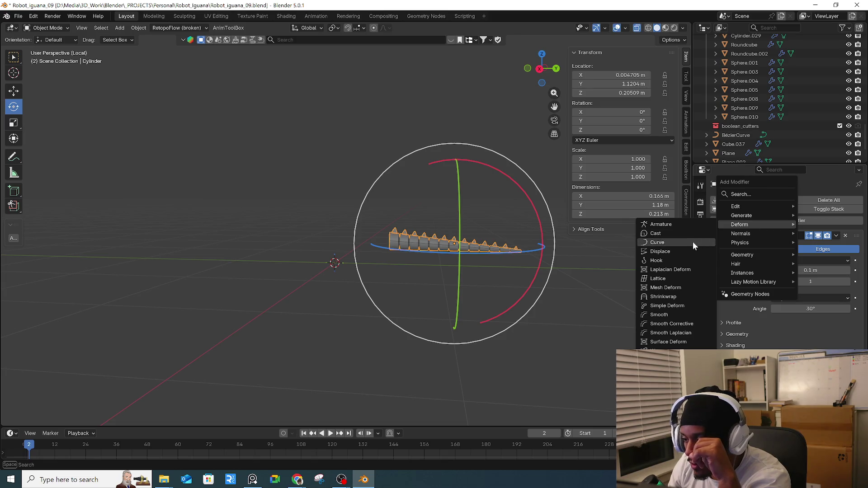
- Add a Curve modifier to the tail targeting the BézierCurve and fix its deformation
click(693, 242)
key(e)
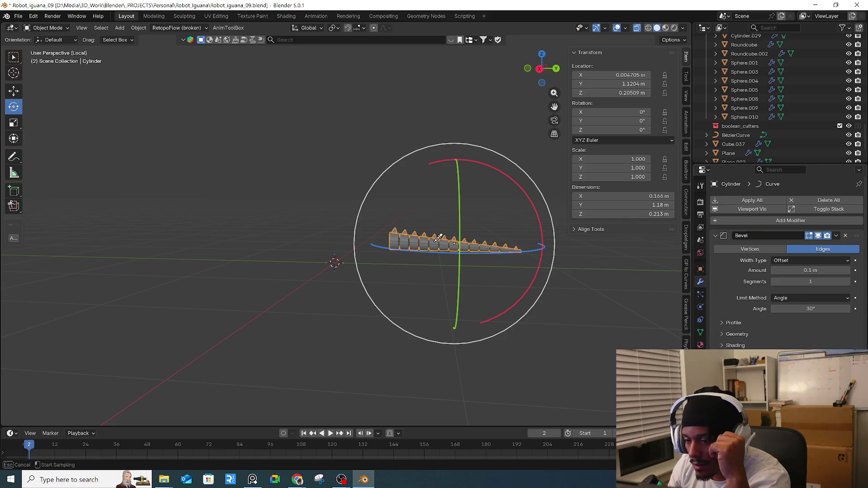
click(436, 240)
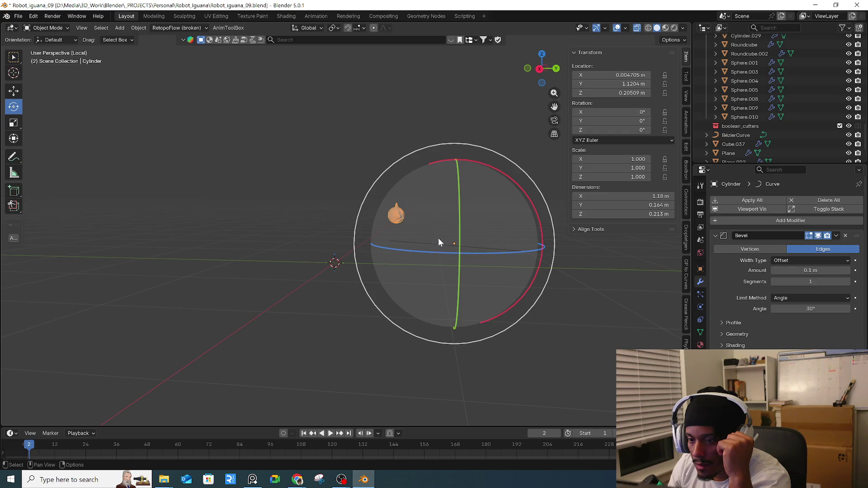
scroll(787, 262, down, 2)
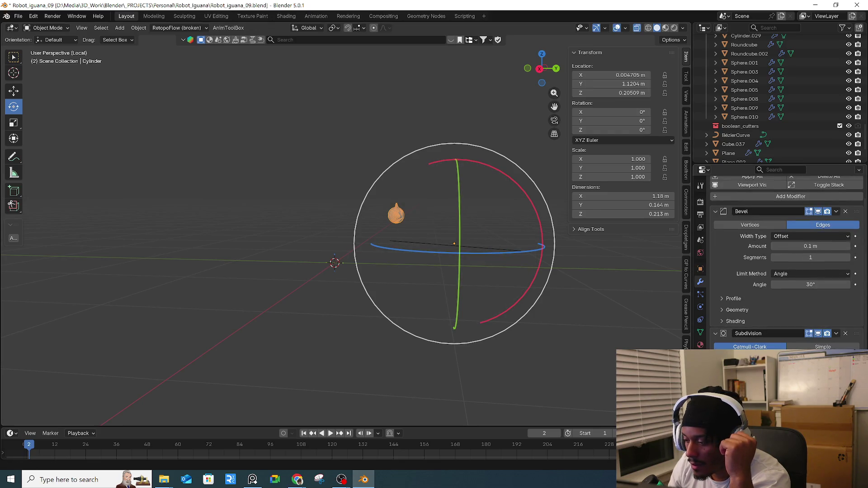
key(ctrl+z)
mouse_move(561, 314)
middle_down()
mouse_move(542, 313)
mouse_move(570, 288)
mouse_move(552, 264)
middle_up()
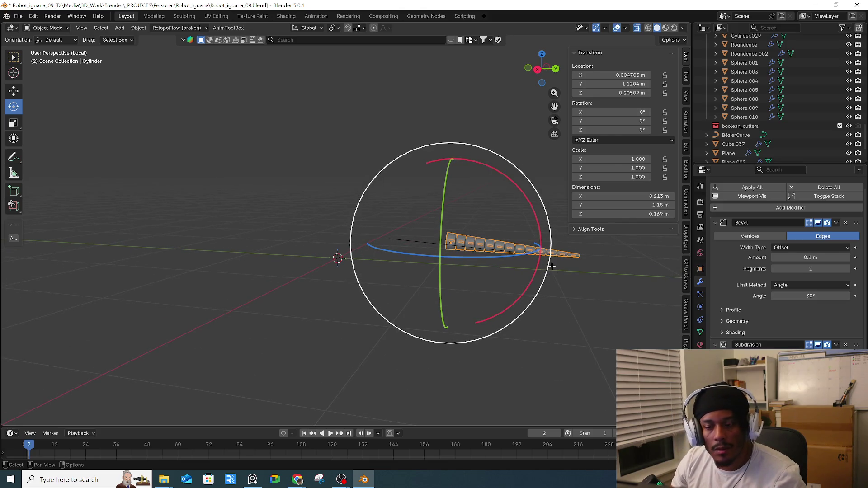
- Inspect the tail mesh and Bézier curve in Edit Mode, ending in the tail's Edit Mode
key(Tab)
key(Tab)
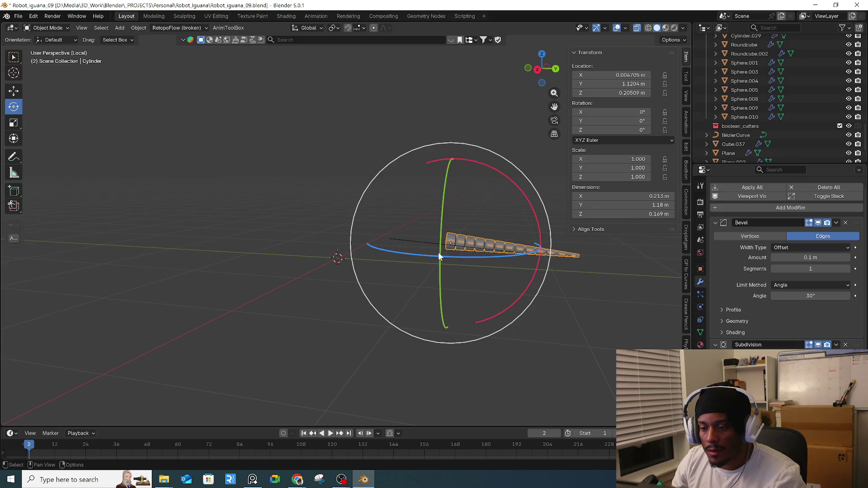
click(432, 242)
key(Tab)
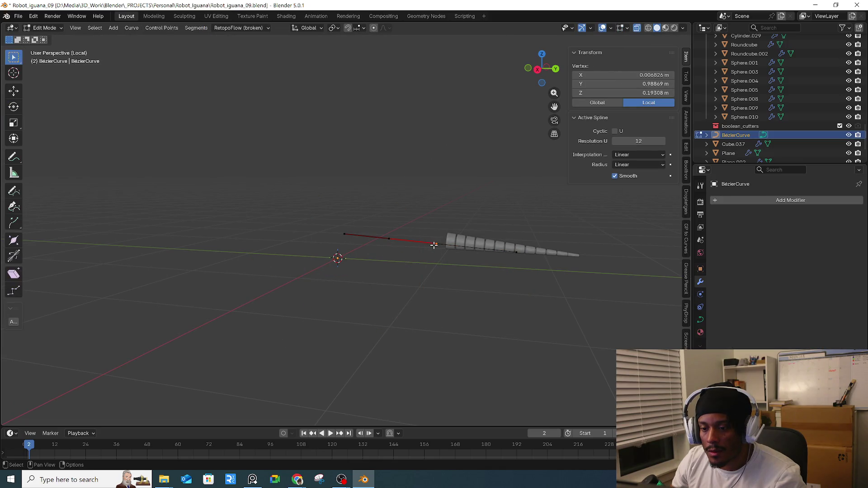
key(Tab)
click(474, 240)
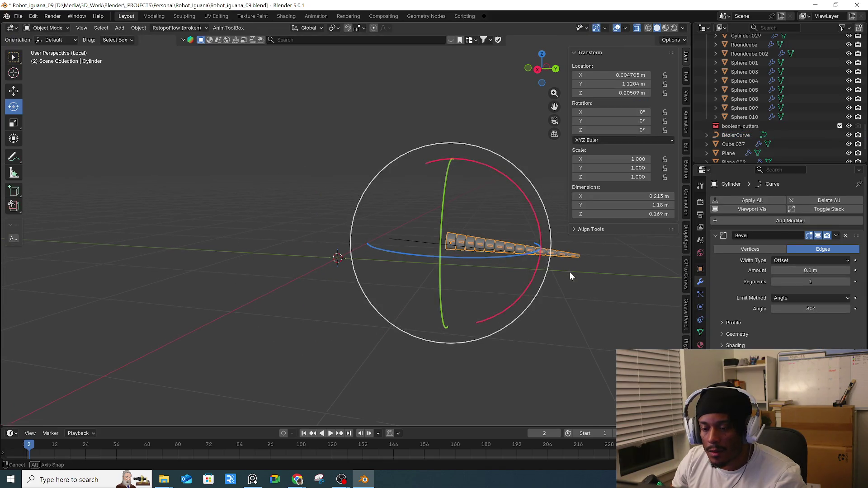
key(Tab)
- Select the whole tail mesh and rotate it -180° in front view
middle_drag(571, 270, 476, 264)
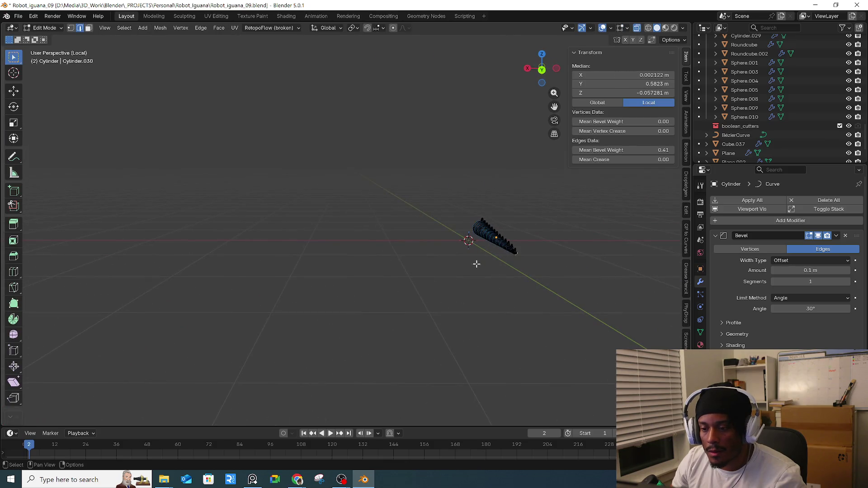
key(a)
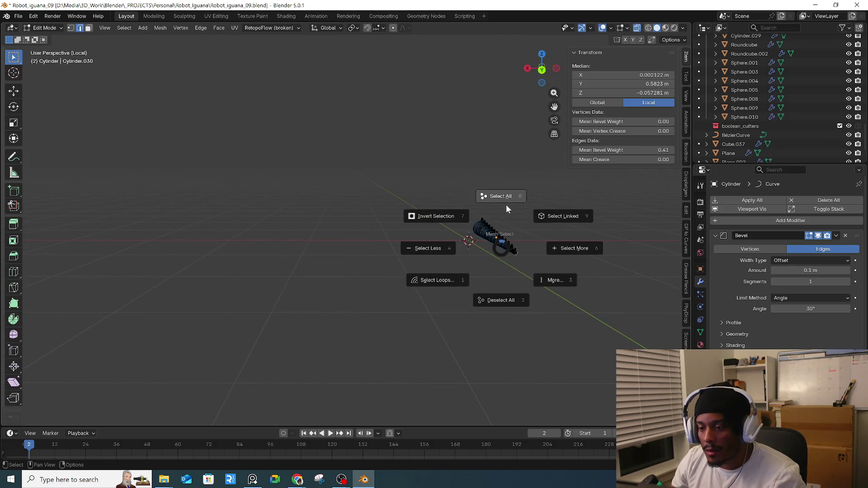
click(505, 203)
middle_drag(523, 240, 531, 210)
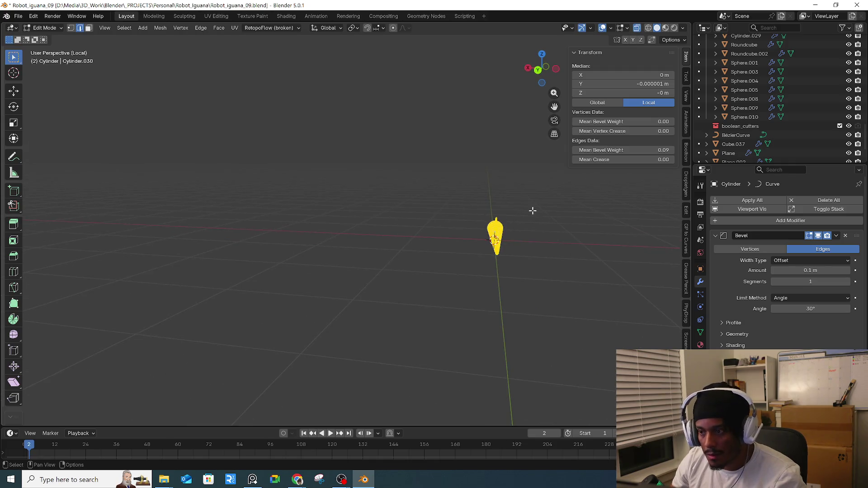
key(KP_1)
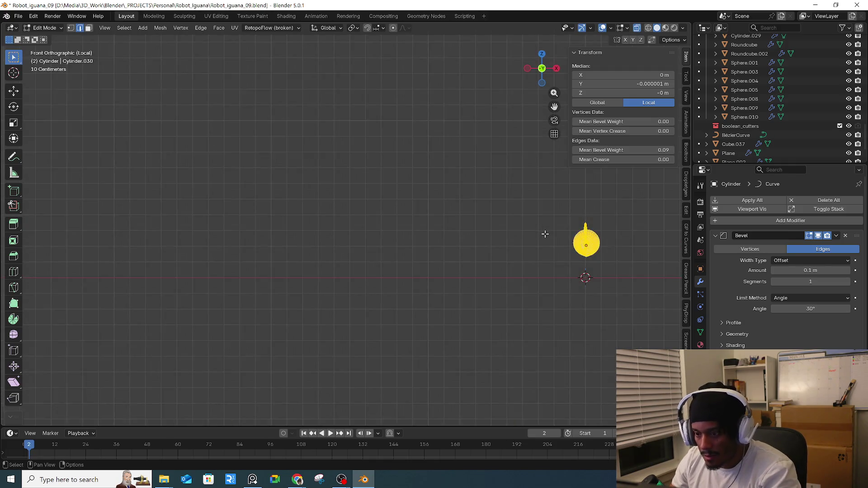
key(r)
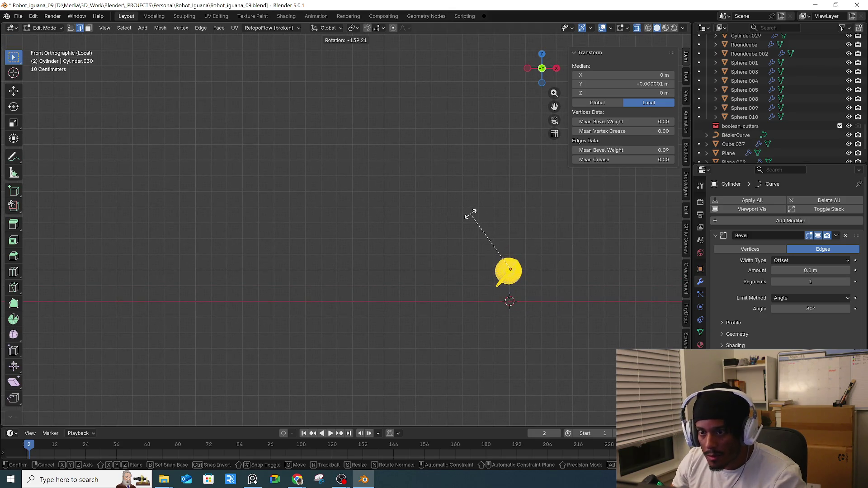
text(-180)
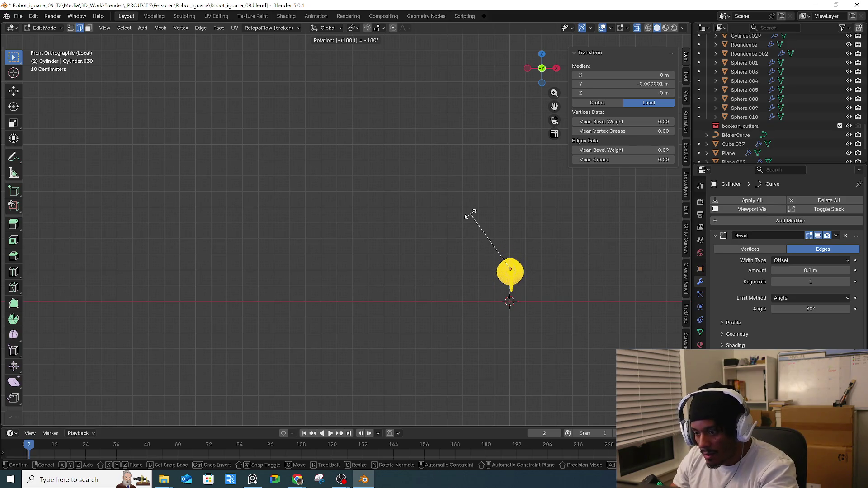
key(Return)
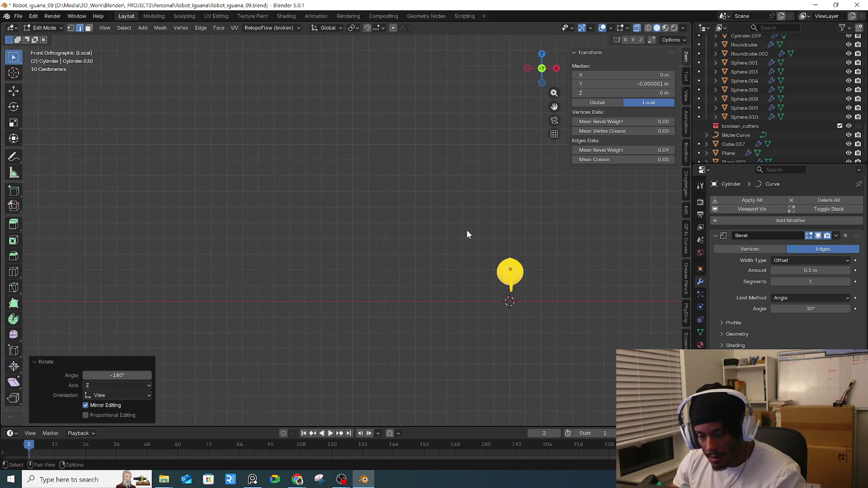
- Check the result in Object Mode, then rotate the mesh a further -90°
key(Tab)
mouse_move(514, 252)
middle_down()
mouse_move(411, 248)
mouse_move(486, 252)
mouse_move(511, 262)
middle_up()
key(Tab)
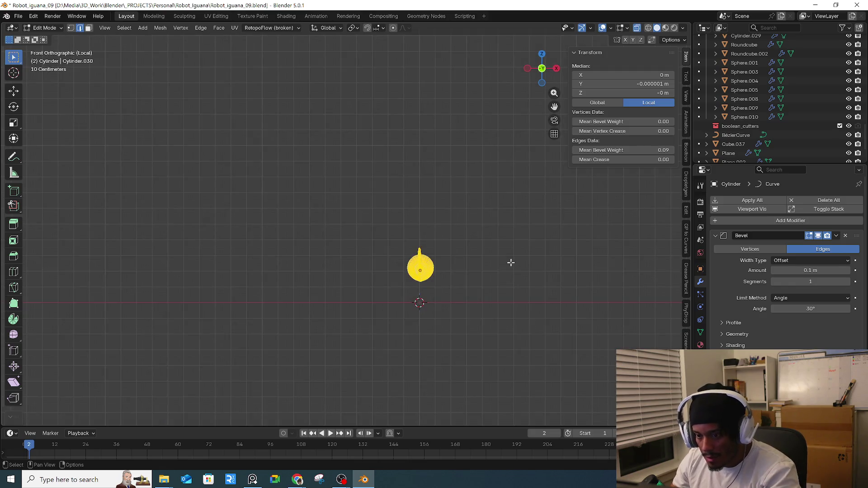
key(r)
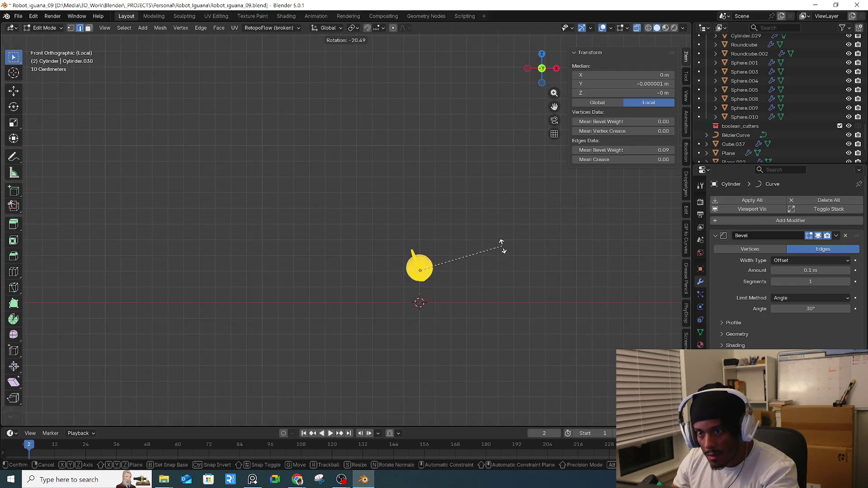
text(-90)
key(Return)
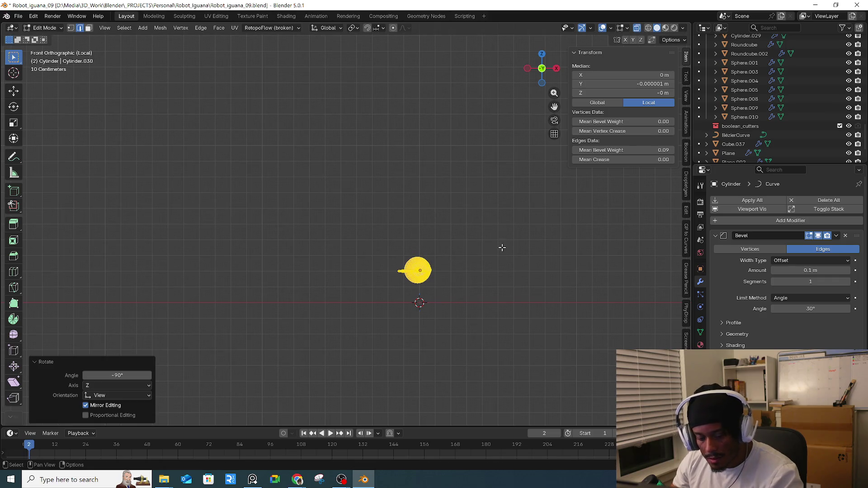
- Rotate the mesh 90° in front view and return to Object Mode with the tail selected
key(Tab)
mouse_move(501, 250)
middle_down()
mouse_move(476, 261)
mouse_move(490, 253)
mouse_move(473, 271)
mouse_move(487, 274)
middle_up()
key(Tab)
key(KP_1)
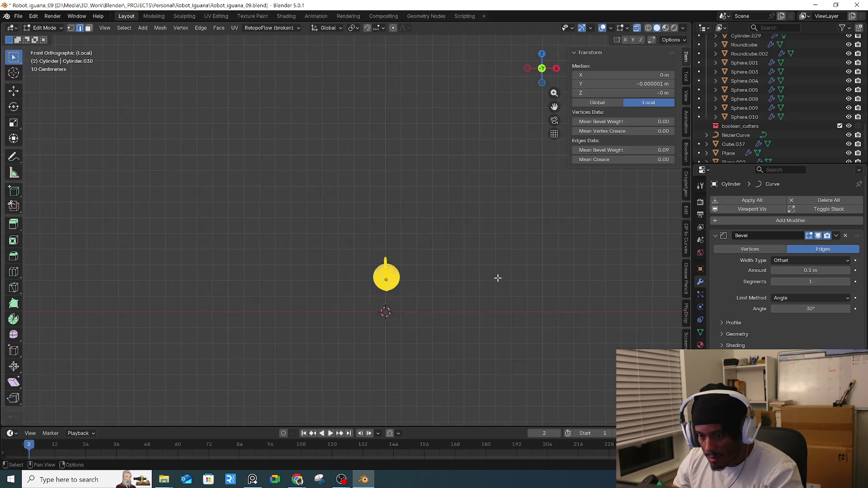
key(r)
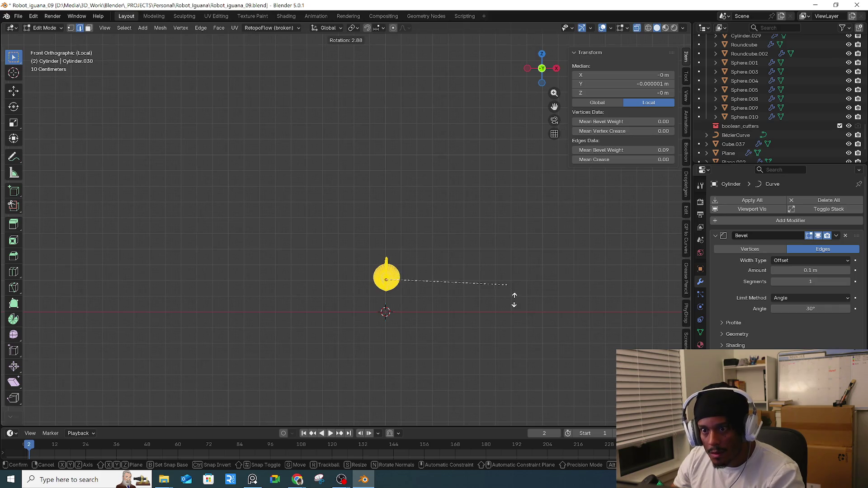
text(90)
key(Return)
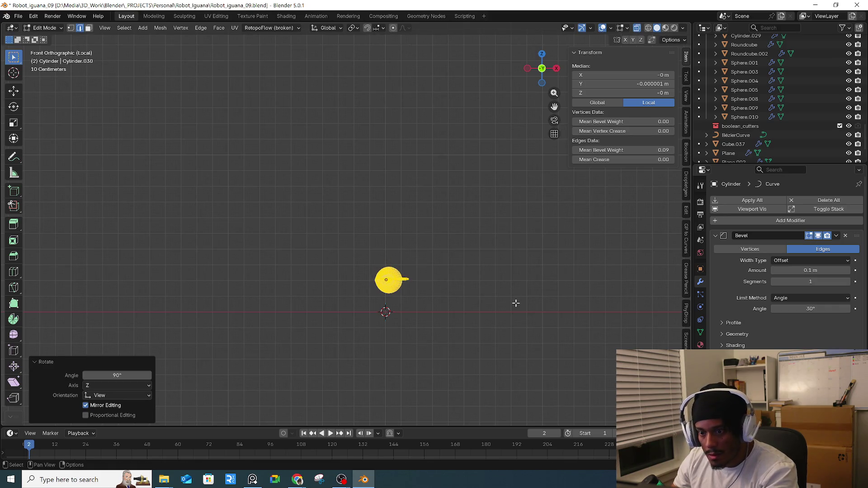
key(Tab)
mouse_move(516, 304)
middle_down()
mouse_move(460, 303)
mouse_move(451, 314)
mouse_move(422, 244)
middle_up()
click(421, 245)
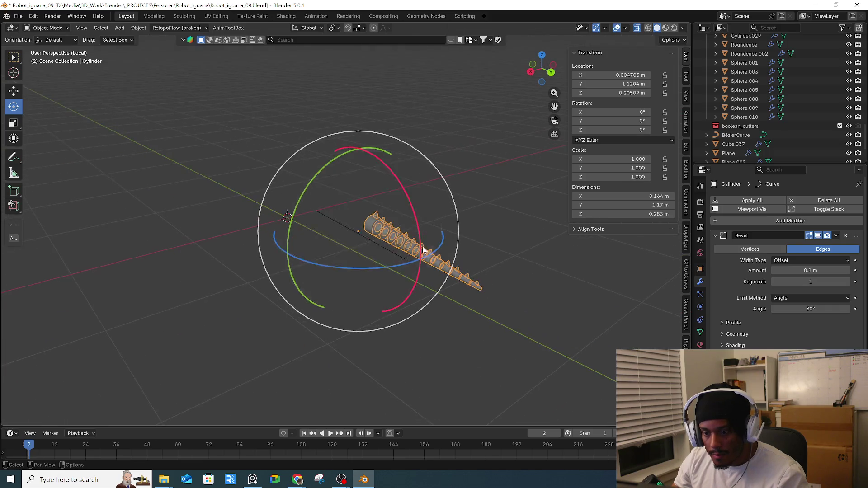
- Cancel an X move of the tail, move it along Y, and switch to top view
key(g)
key(x)
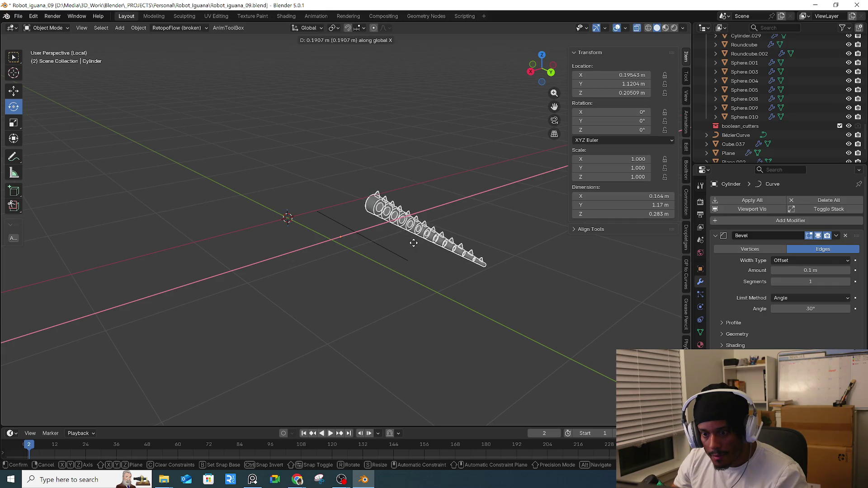
right_click(448, 244)
middle_drag(449, 243, 428, 239)
key(g)
key(y)
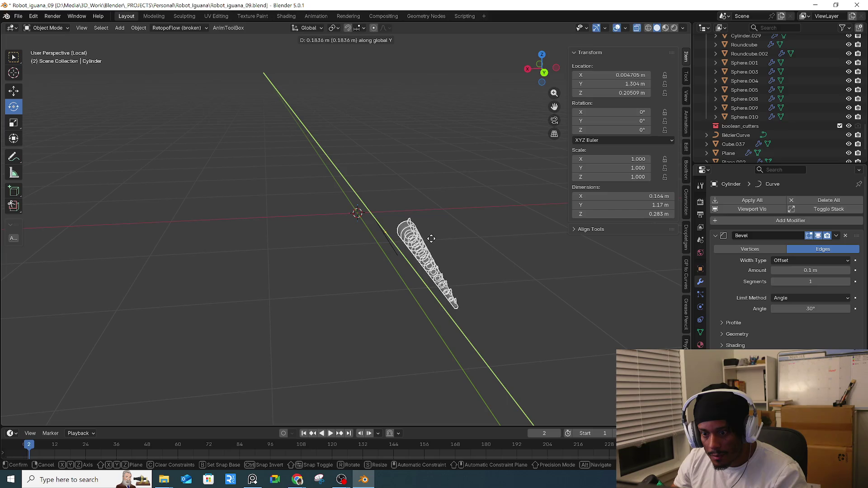
click(412, 227)
middle_drag(411, 227, 446, 259)
key(KP_7)
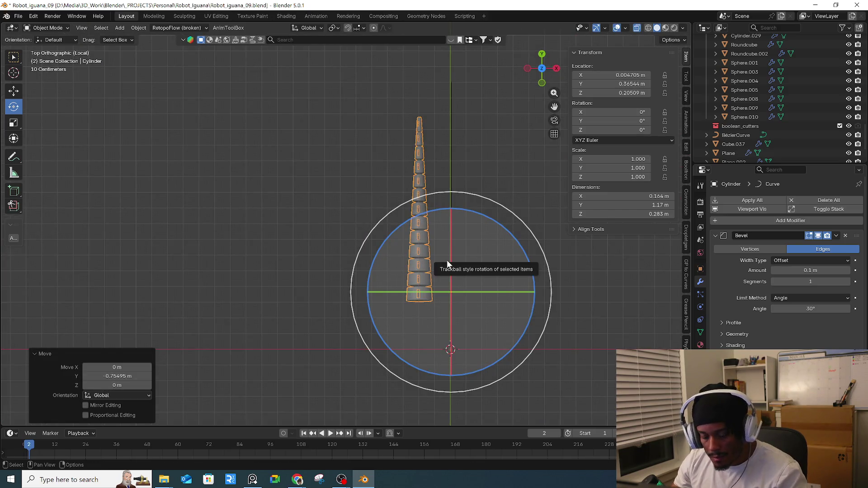
- Try moving the tail along X, along Y and freely, cancelling each move
key(g)
key(x)
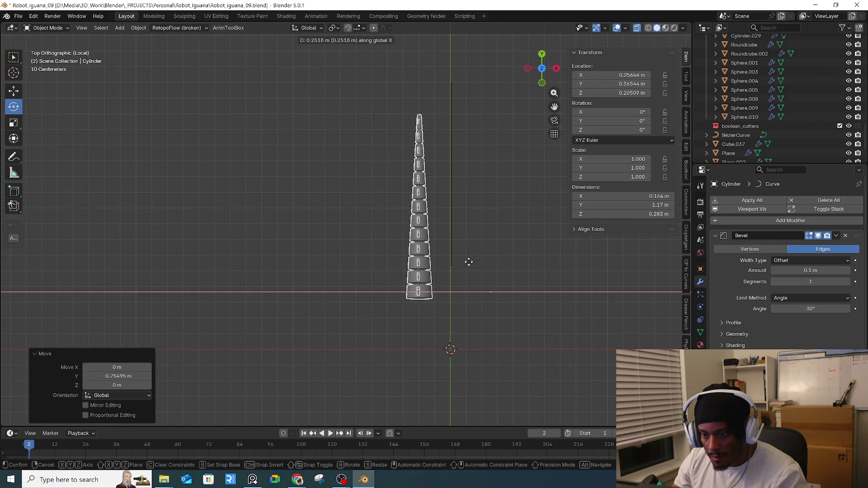
key(Escape)
key(g)
key(y)
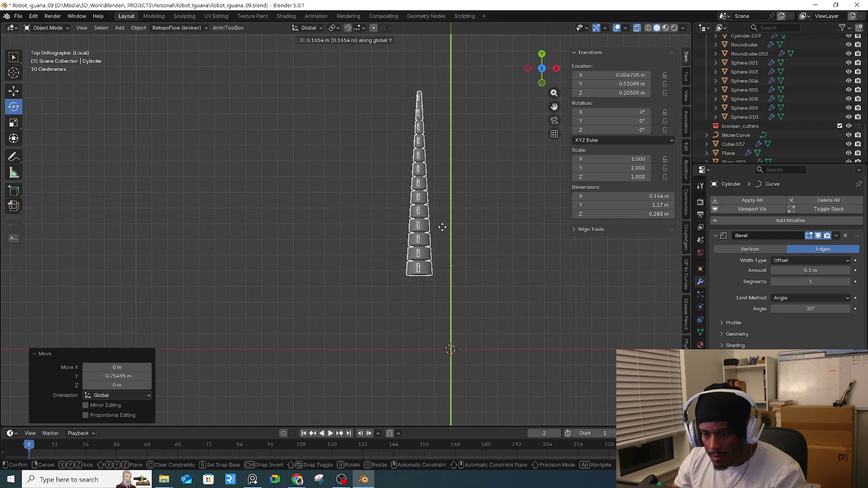
key(Escape)
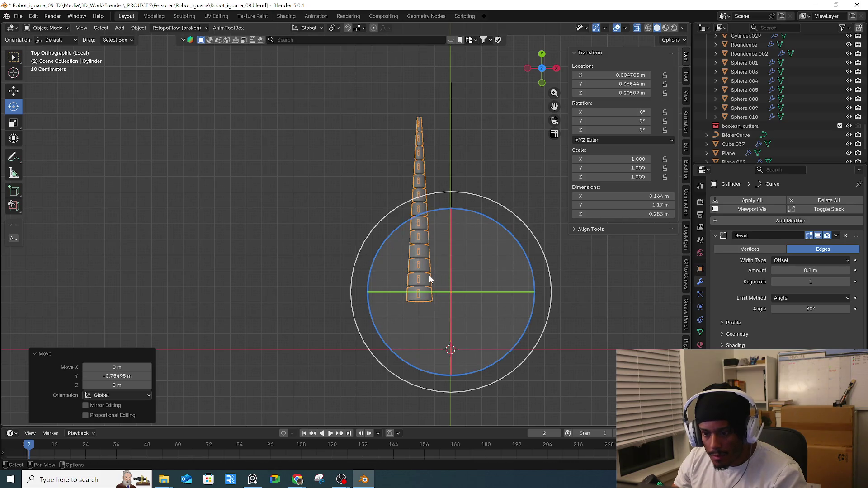
key(g)
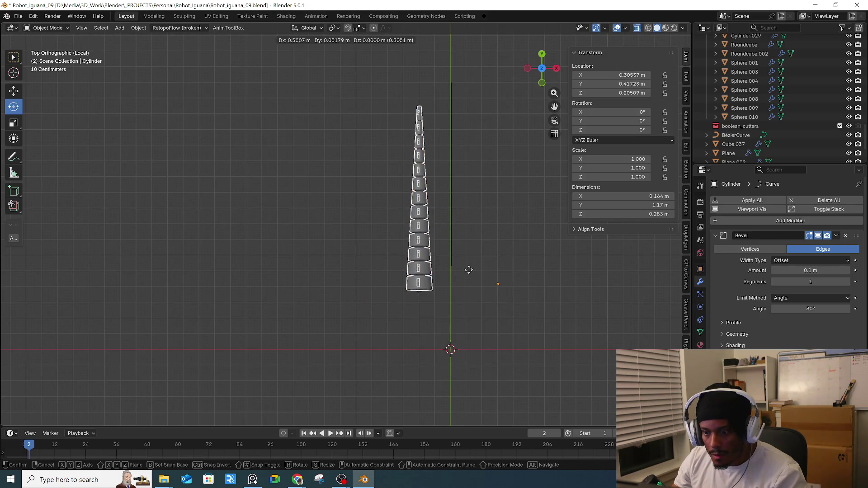
key(Escape)
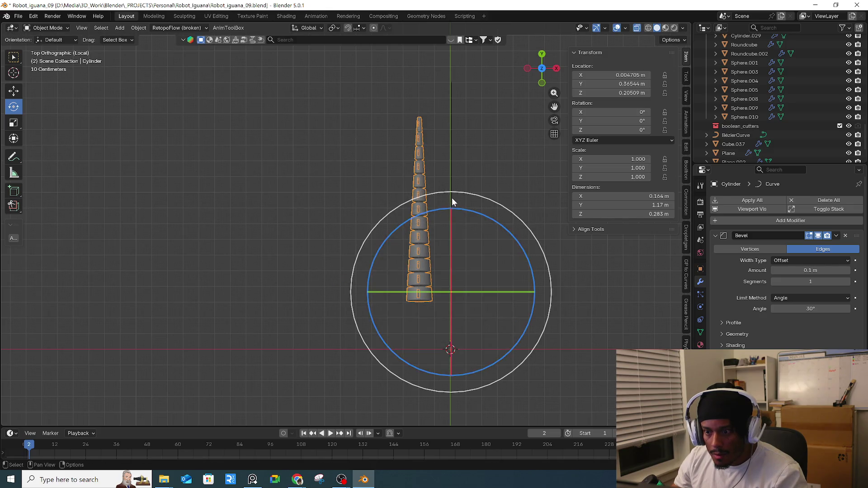
- Try moving the Bézier curve and the tail, cancel both, apply a Shift+S snap option, and reselect the tail
click(451, 199)
key(g)
key(Escape)
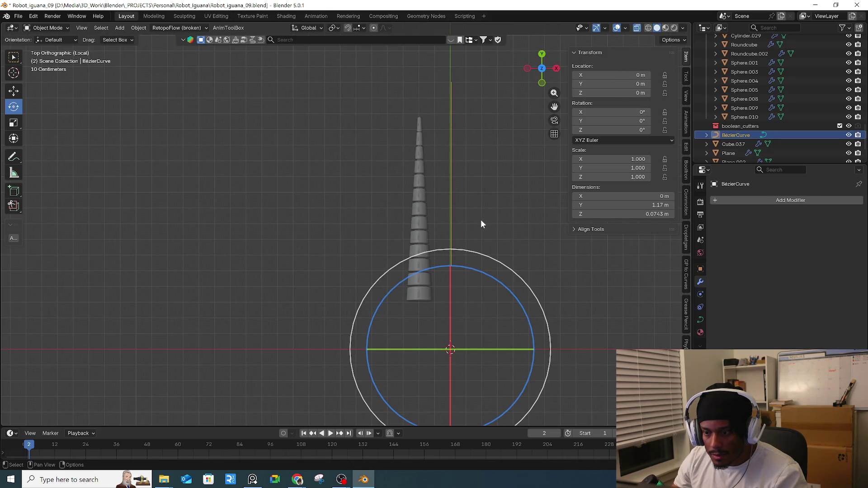
click(425, 284)
key(g)
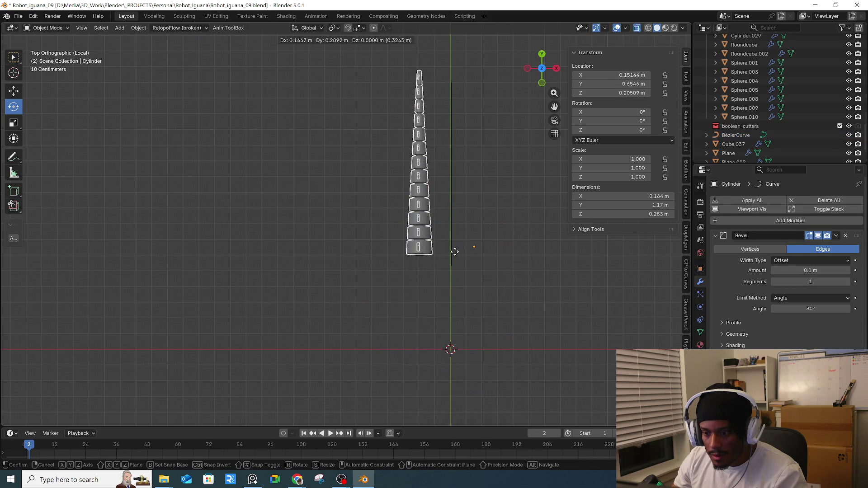
key(Escape)
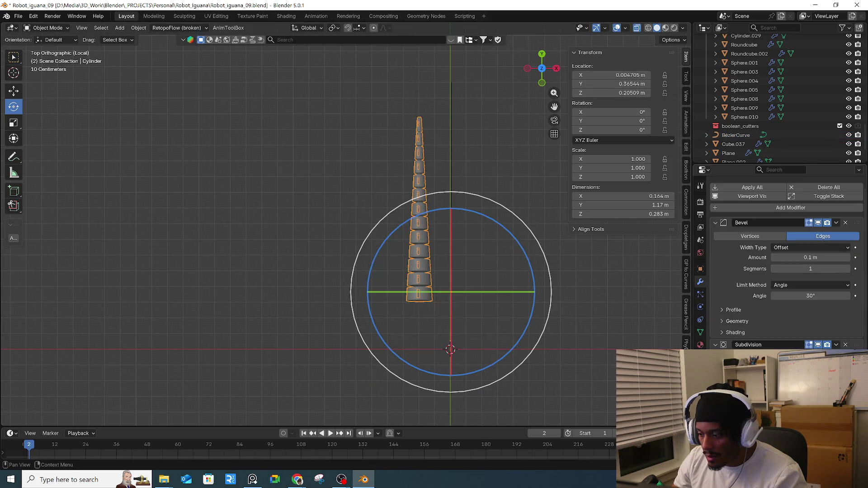
key(shift+s)
click(459, 282)
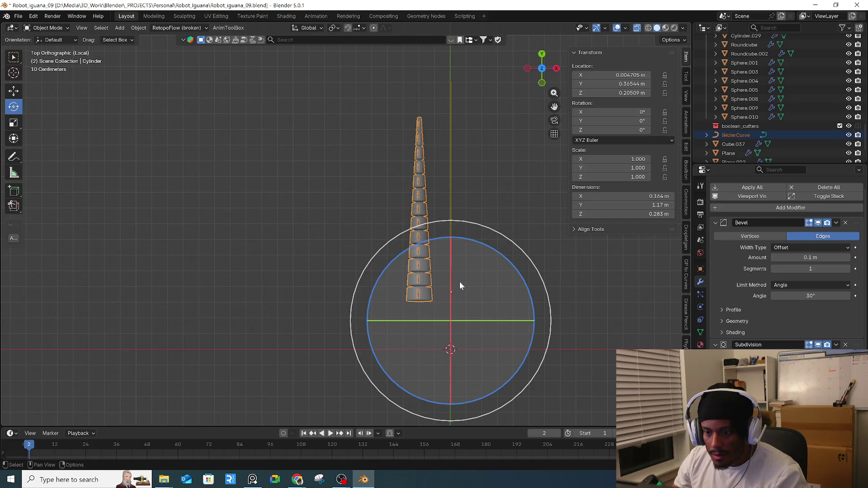
key(shift+s)
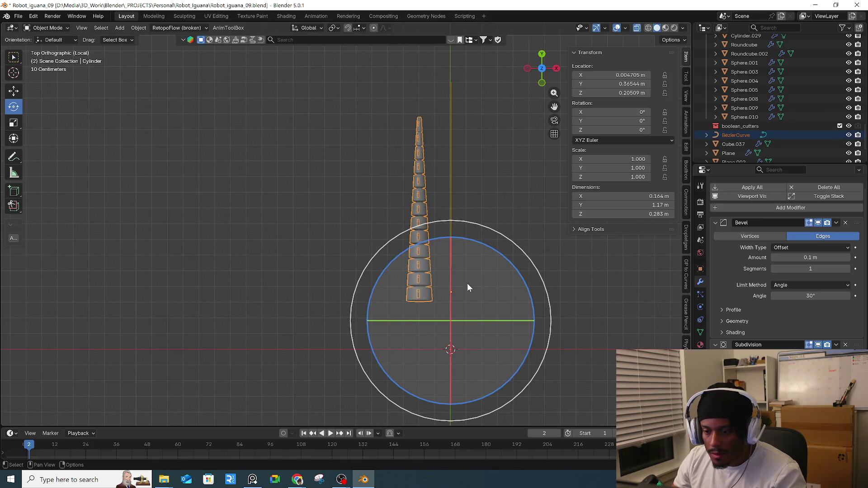
click(431, 291)
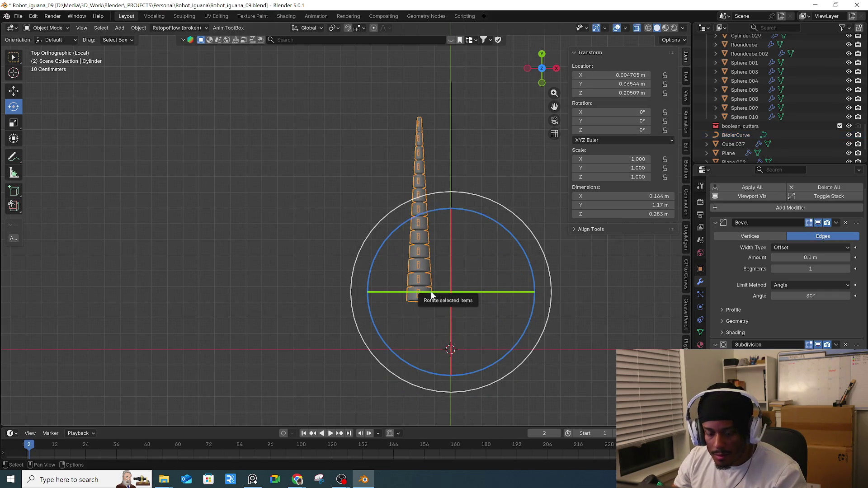
- In Edit Mode, trial-move the tail mesh up, down and to the right
key(Tab)
key(g)
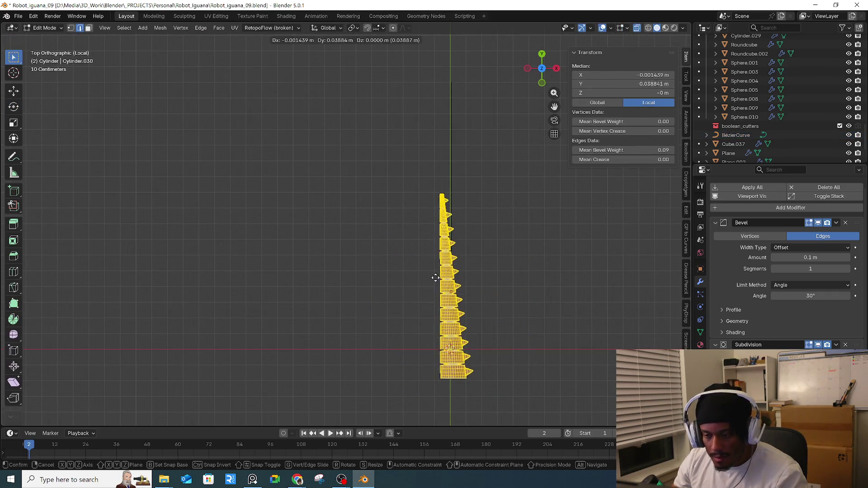
click(452, 171)
key(ctrl+z)
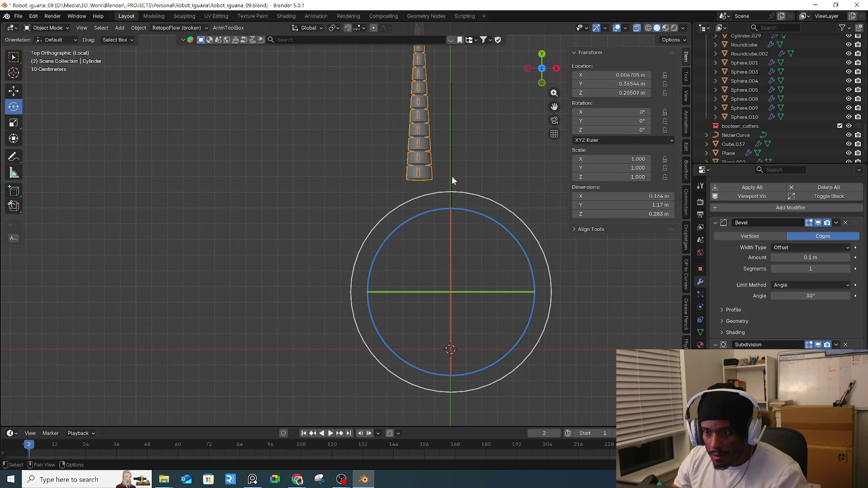
key(ctrl+shift+z)
key(g)
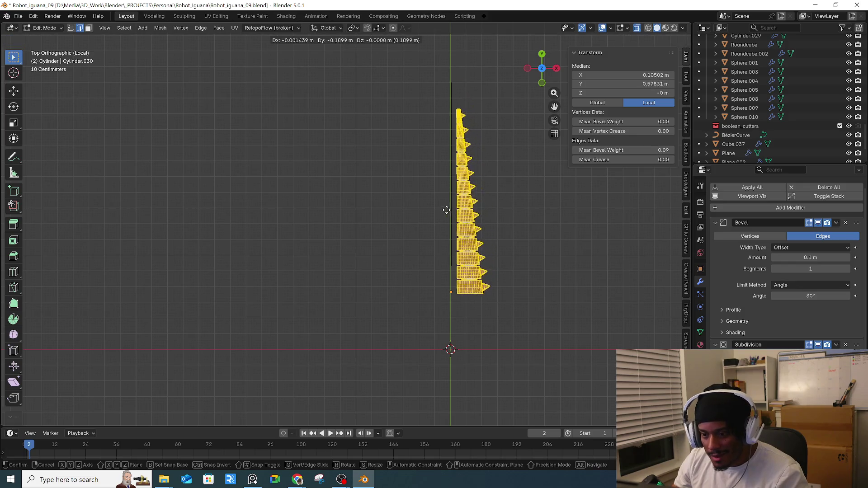
click(438, 345)
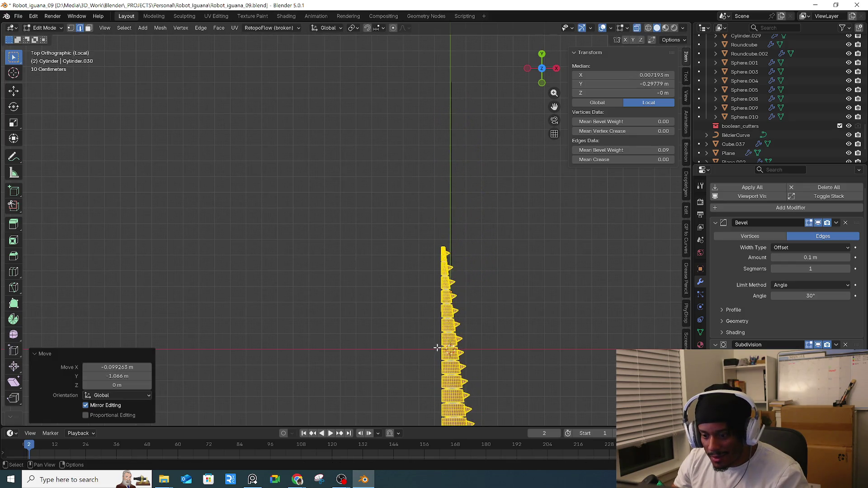
key(Tab)
- Check the tail in Object Mode and undo the last mesh move to recentre it on the axis
key(Tab)
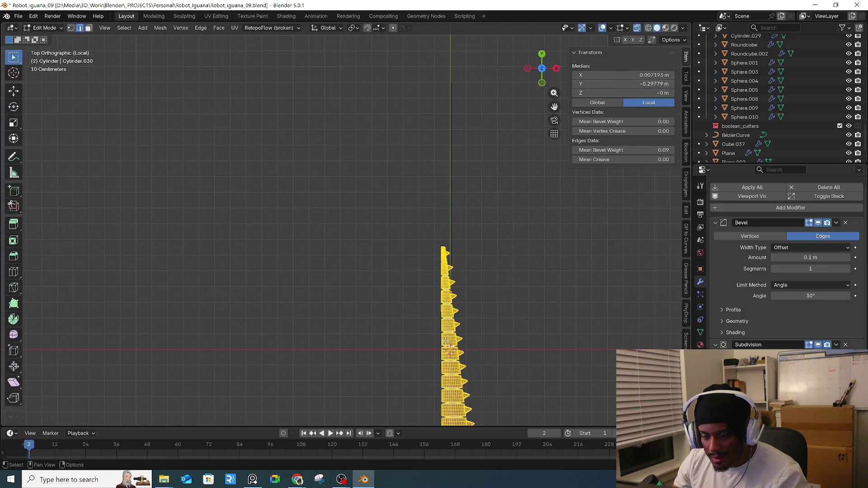
key(g)
click(505, 340)
key(Tab)
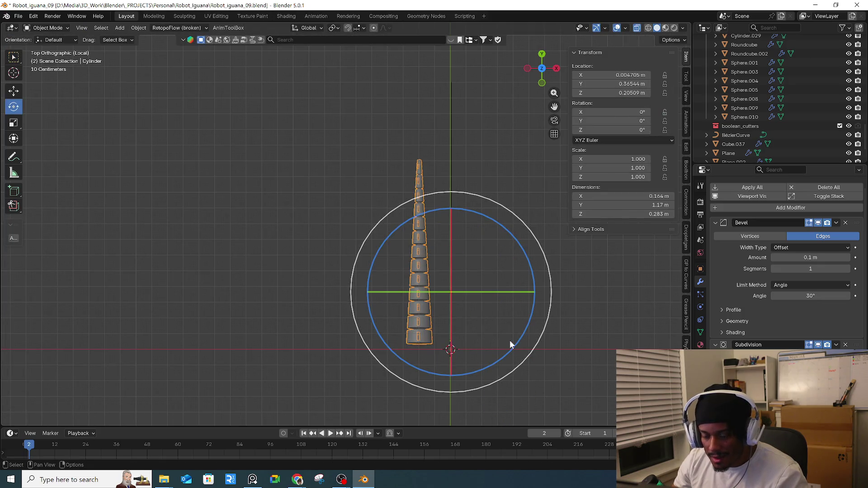
key(Tab)
key(Tab)
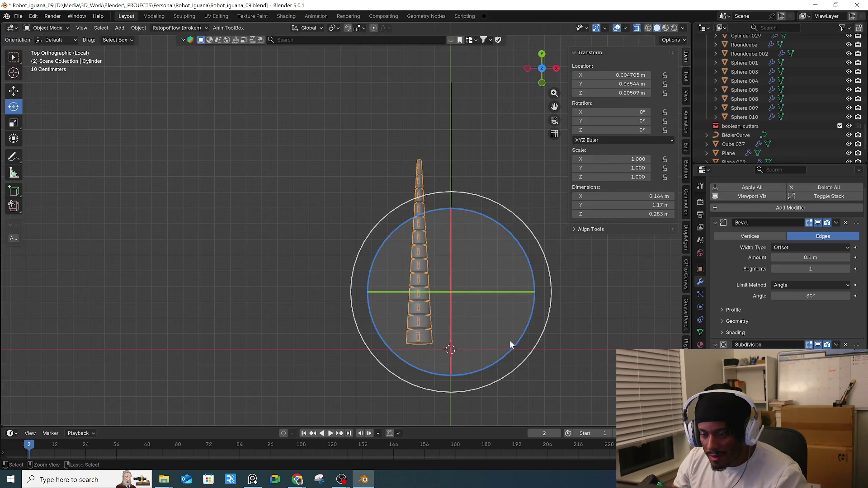
key(Tab)
key(ctrl+z)
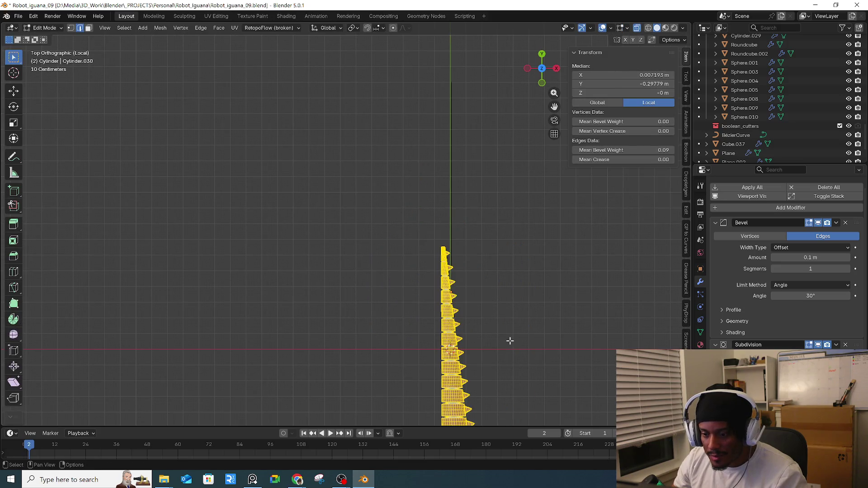
middle_drag(499, 333, 465, 247)
key(Tab)
click(461, 267)
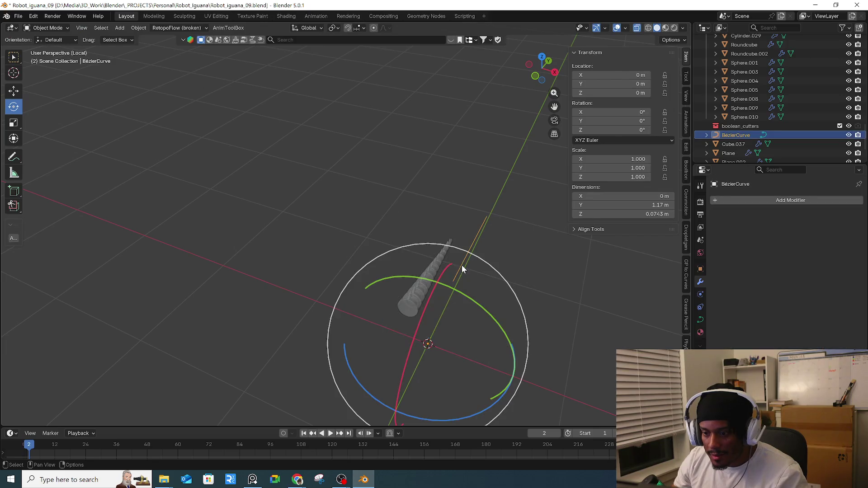
- Delete the Bézier curve, inspect the tail in Edit Mode, then undo to restore the curve
key(Delete)
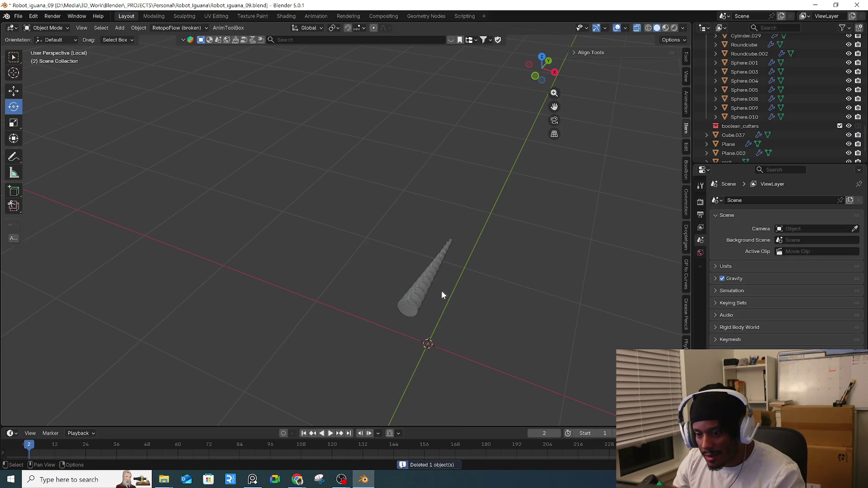
click(430, 293)
key(Tab)
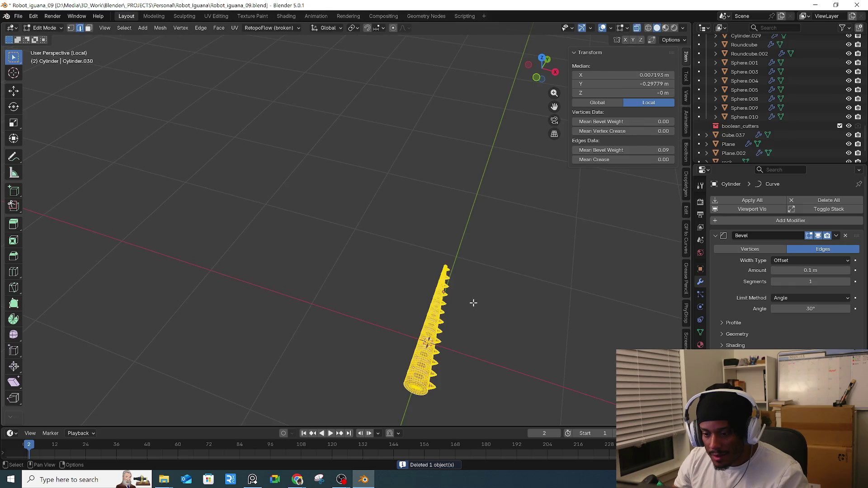
key(Tab)
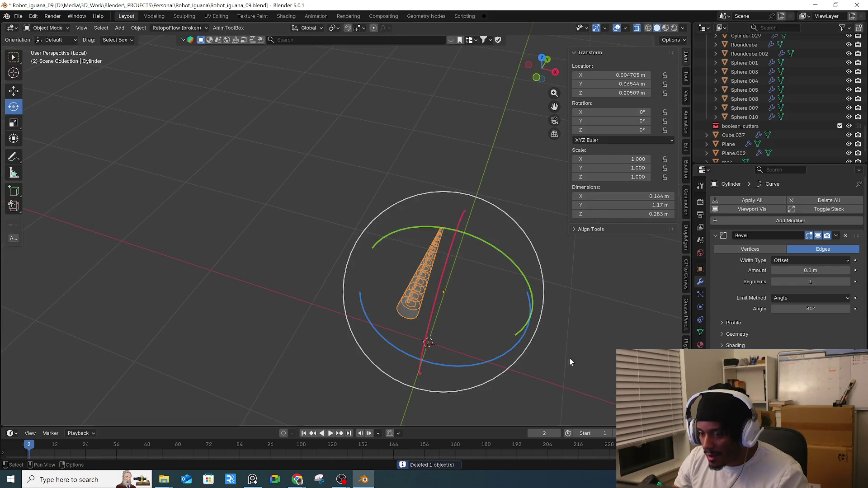
key(Tab)
key(Tab)
click(557, 349)
key(ctrl+z)
key(ctrl+z)
key(ctrl+z)
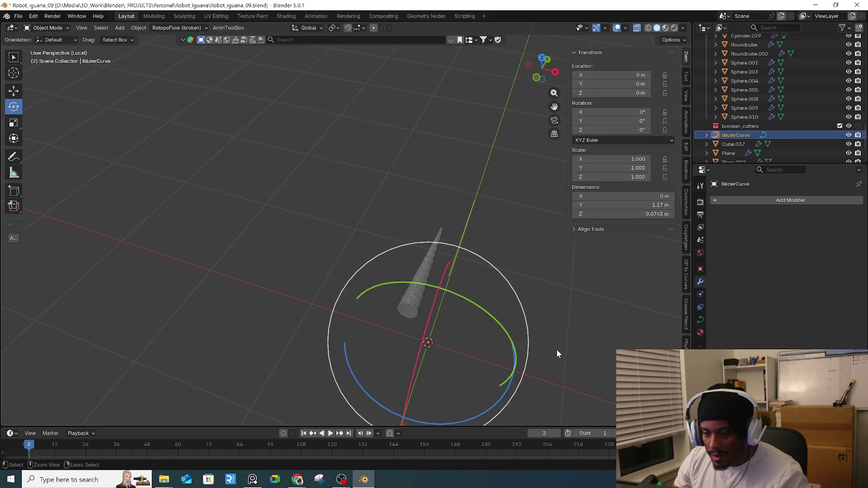
- Rotate the Bézier curve with the gizmo so the tail lies flat along Y, spikes upward
click(425, 309)
mouse_move(425, 310)
middle_down()
mouse_move(508, 286)
mouse_move(477, 274)
mouse_move(590, 327)
middle_up()
drag(590, 315, 590, 327)
middle_drag(590, 327, 549, 297)
mouse_move(556, 308)
mouse_down()
mouse_move(530, 275)
mouse_move(522, 285)
mouse_move(563, 305)
mouse_up()
- Clear the spiked cylinder's location to 0, 0, 0 with Alt+G
click(563, 310)
key(Tab)
key(Tab)
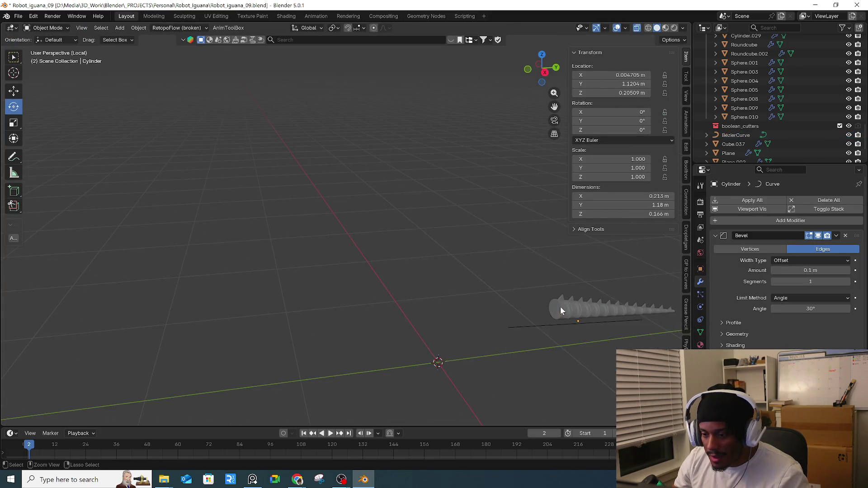
click(560, 307)
click(560, 307)
key(Tab)
key(Tab)
key(alt+g)
mouse_move(515, 303)
middle_down()
mouse_move(528, 297)
mouse_move(326, 218)
middle_up()
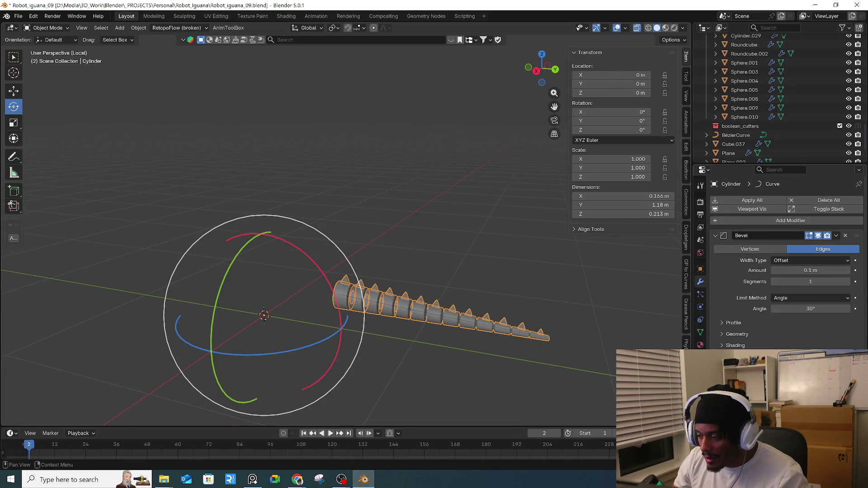
- Set the tail and curve origins to geometry, then move the tail's origin to the 3D cursor
right_click(404, 313)
mouse_move(400, 312)
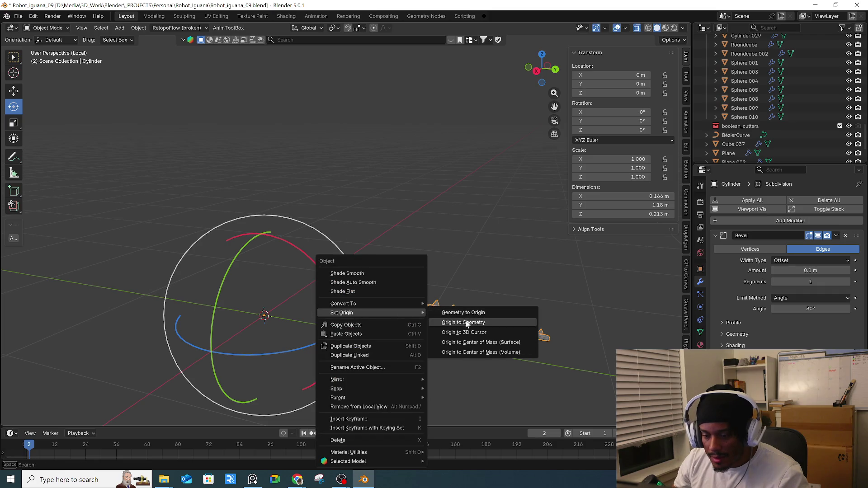
click(446, 322)
click(441, 315)
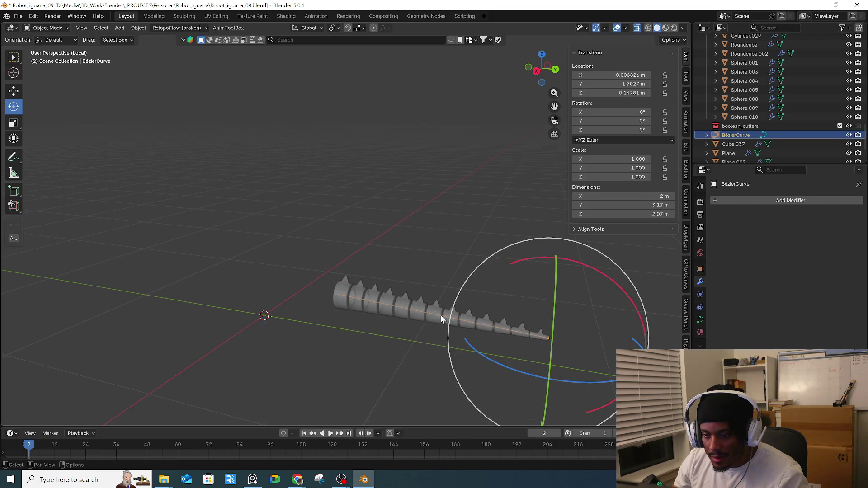
right_click(440, 315)
click(499, 321)
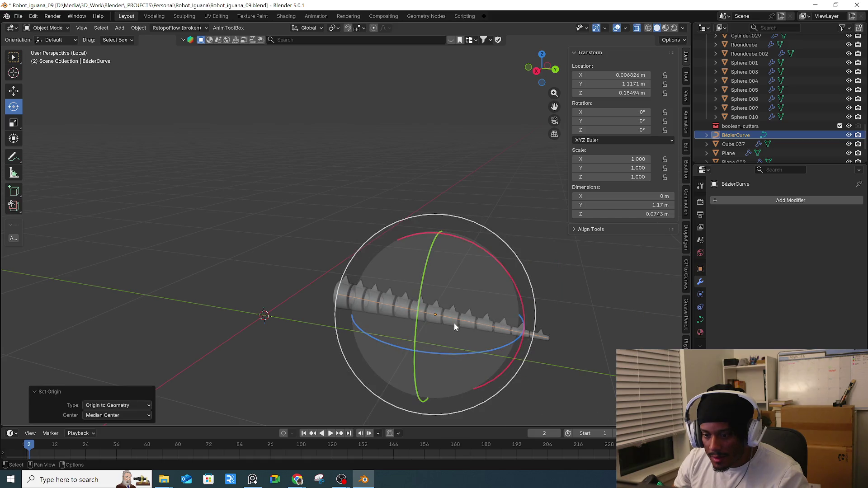
click(454, 323)
right_click(454, 326)
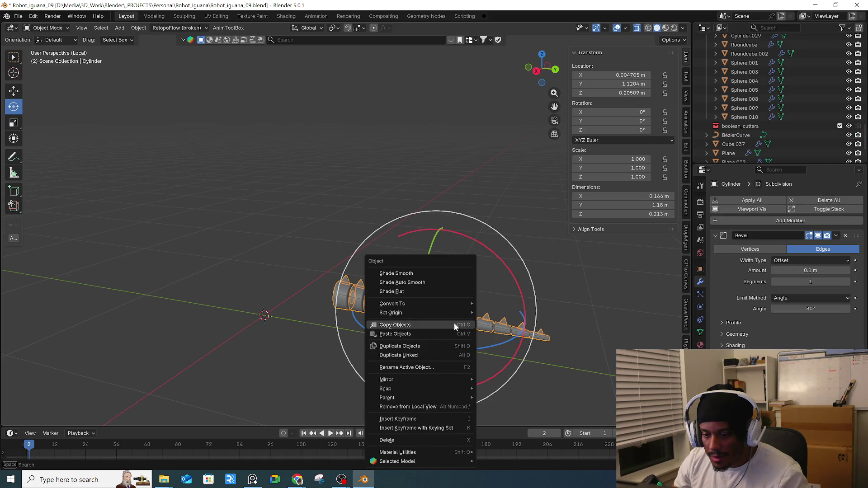
mouse_move(455, 312)
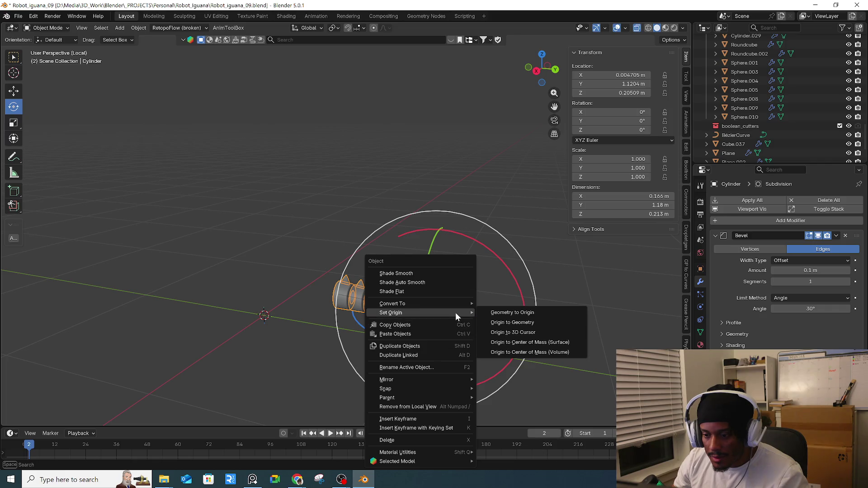
click(519, 332)
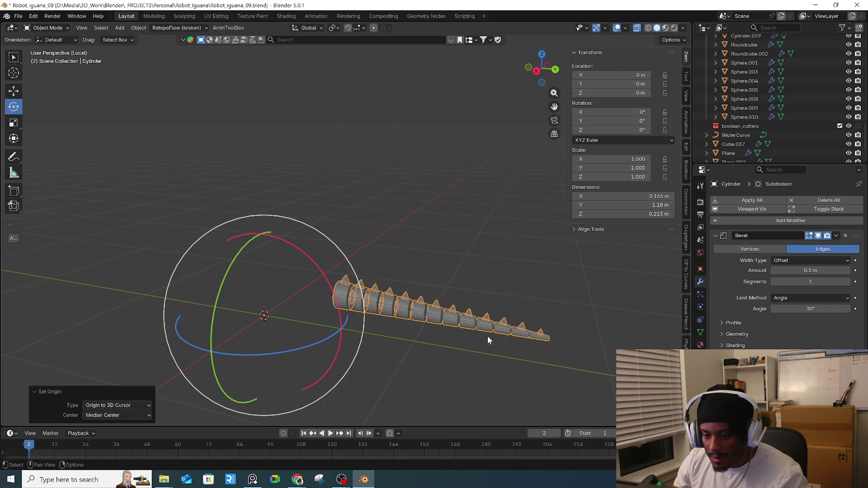
- Add a Curve modifier to the tail with BézierCurve as its deform target
click(793, 221)
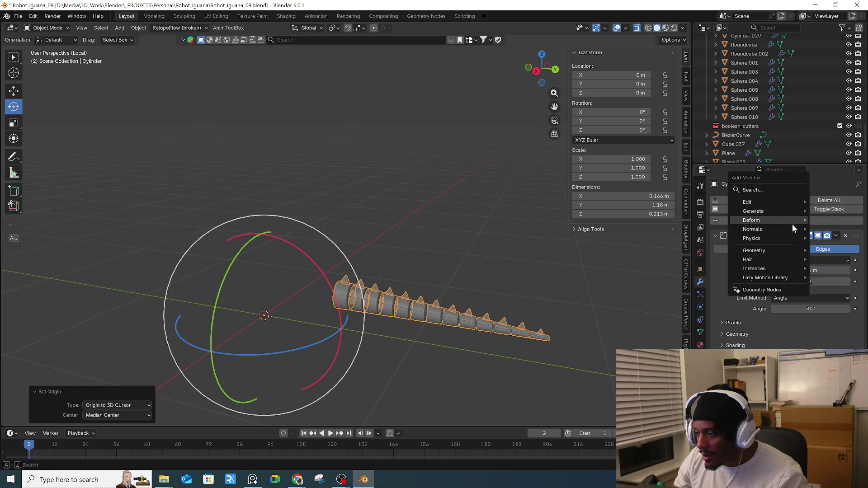
mouse_move(777, 219)
click(685, 237)
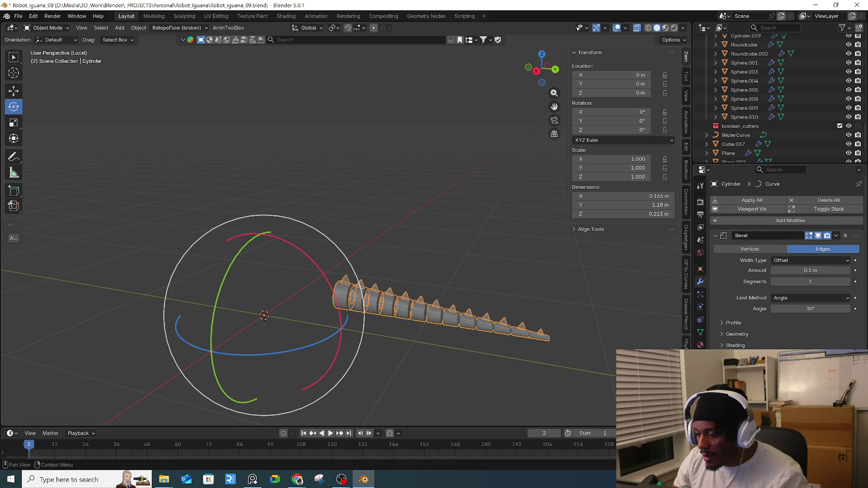
click(502, 328)
scroll(787, 262, down, 2)
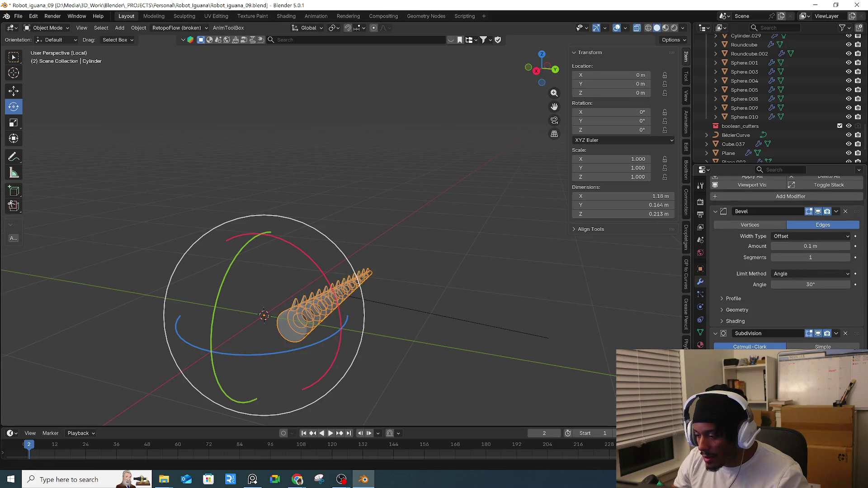
scroll(787, 262, up, 1)
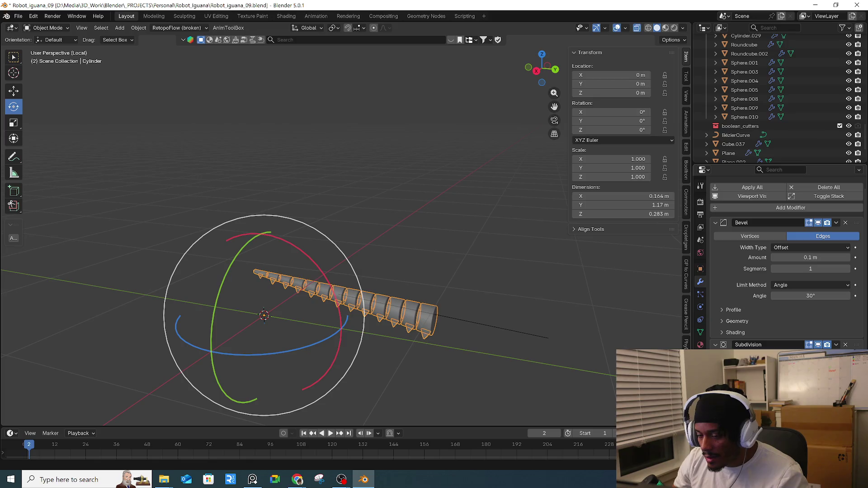
- Move the Bézier curve −0.6026 m along Y, then switch to top view
middle_drag(484, 330, 430, 327)
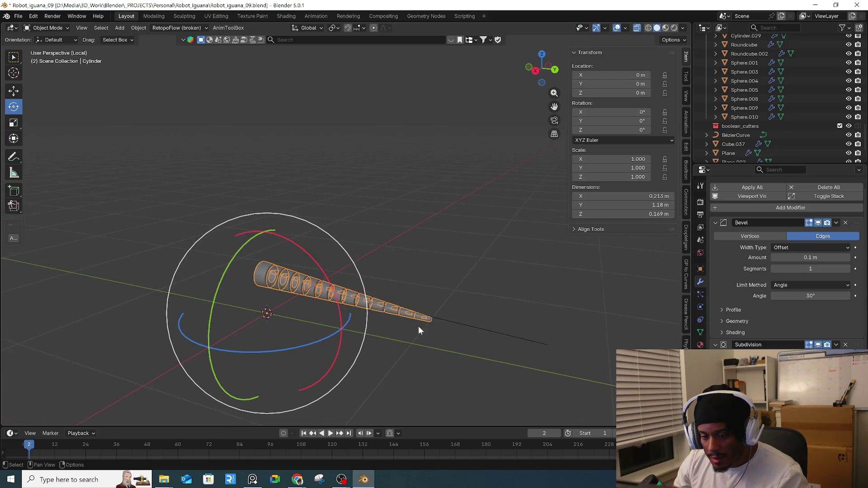
click(471, 323)
click(475, 327)
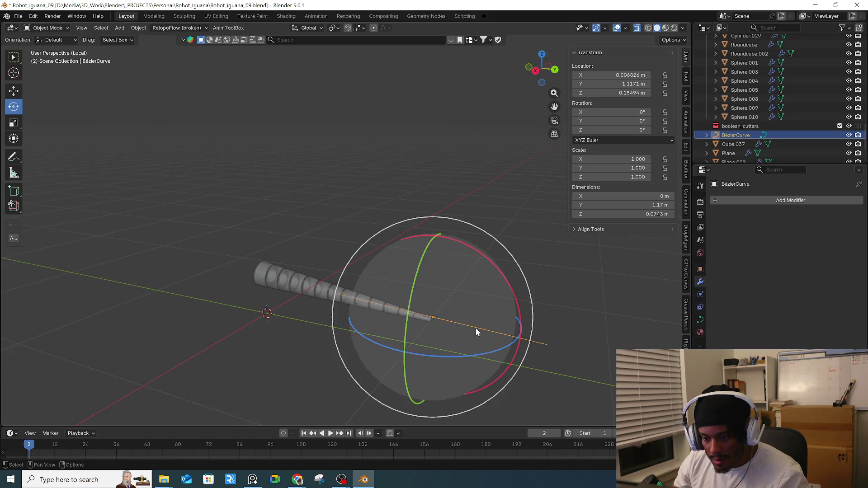
key(g)
key(y)
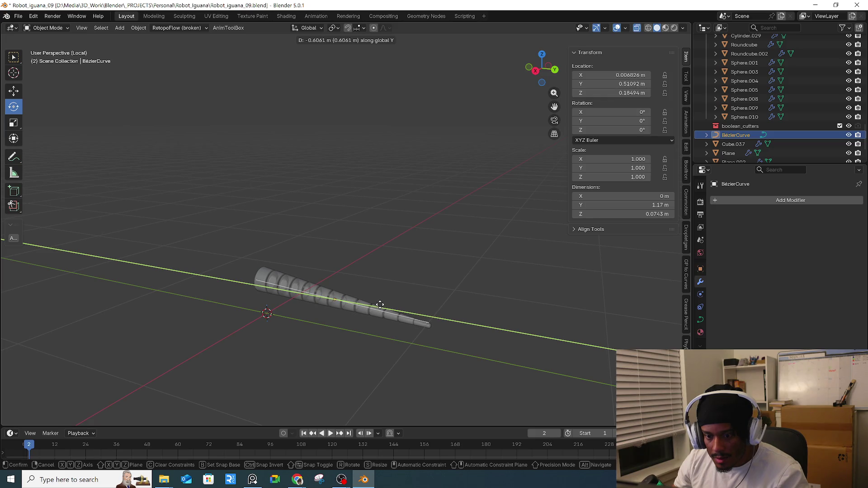
click(381, 304)
key(KP_7)
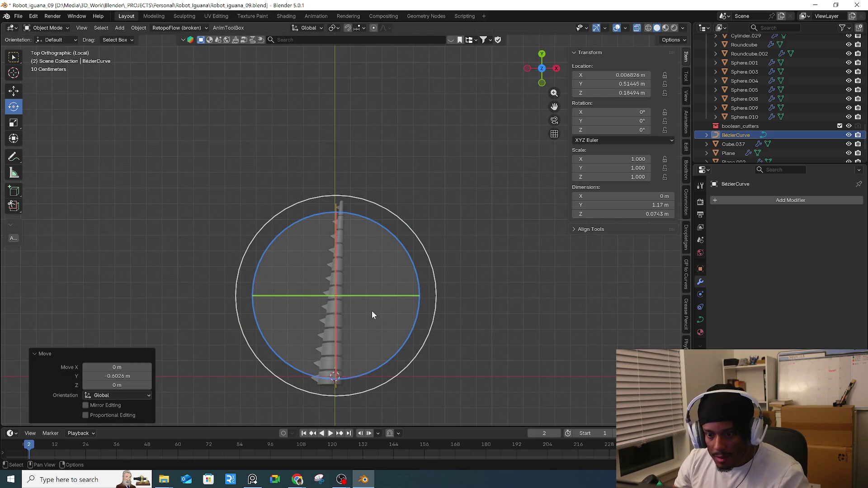
- Try Y, Z and X rotations on the Bézier curve via gizmo and Rotation fields, cancelling or reverting each
mouse_move(367, 309)
middle_down()
mouse_move(387, 259)
mouse_move(377, 250)
middle_up()
mouse_move(377, 250)
mouse_down()
mouse_move(409, 258)
mouse_move(388, 288)
mouse_up()
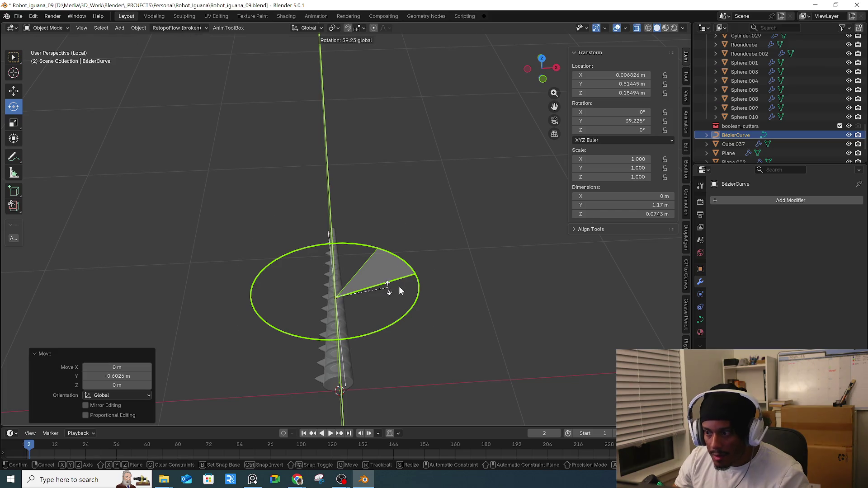
key(Escape)
mouse_move(619, 131)
mouse_down()
mouse_move(641, 131)
mouse_move(630, 121)
mouse_move(665, 120)
mouse_move(623, 122)
mouse_move(646, 113)
mouse_move(630, 113)
mouse_up()
key(ctrl+z)
key(ctrl+z)
click(630, 113)
text(0)
key(Return)
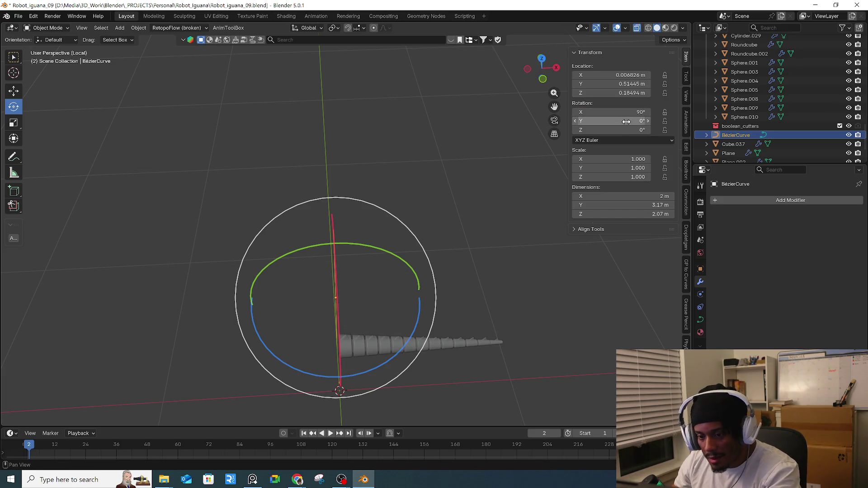
mouse_move(627, 121)
mouse_down()
mouse_move(649, 121)
mouse_move(623, 128)
mouse_move(646, 128)
mouse_up()
key(Escape)
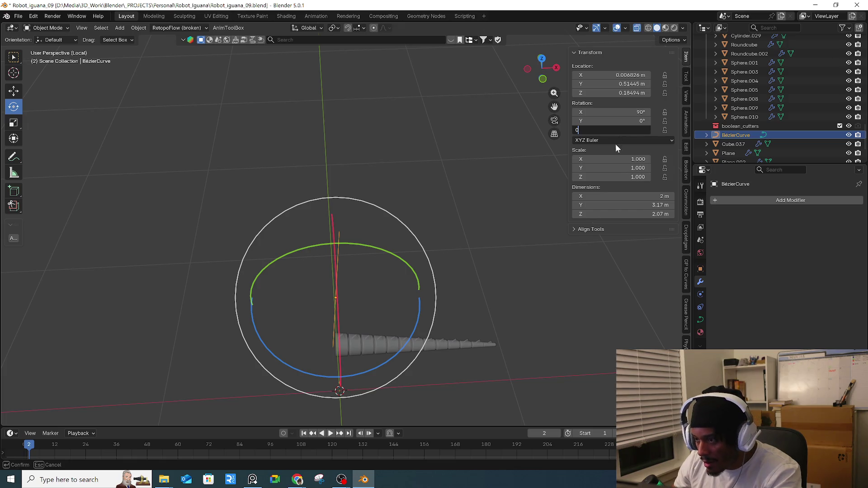
key(Return)
- Compare the curve's rotated poses with undo/redo, then reset its rotation to 0° with Alt+R
mouse_move(438, 250)
middle_down()
mouse_move(318, 212)
mouse_move(359, 346)
middle_up()
drag(370, 329, 402, 325)
key(Escape)
mouse_move(384, 334)
middle_down()
mouse_move(482, 313)
mouse_move(481, 322)
middle_up()
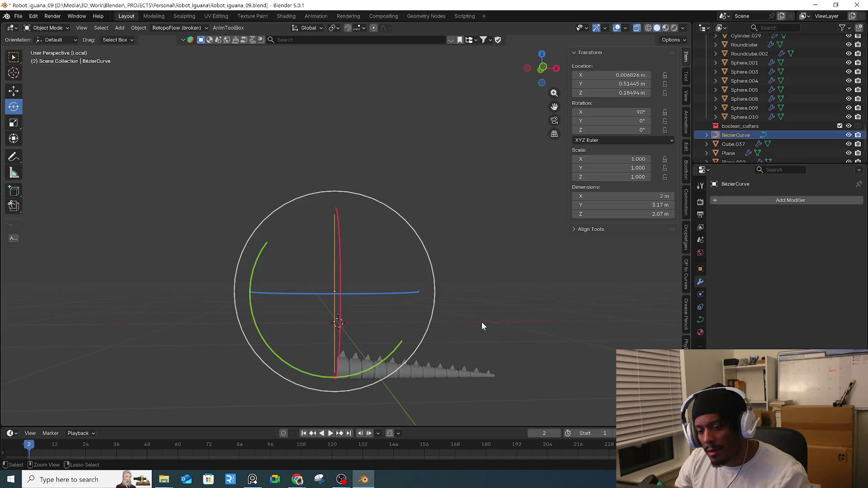
key(ctrl+shift+z)
key(ctrl+z)
key(ctrl+shift+z)
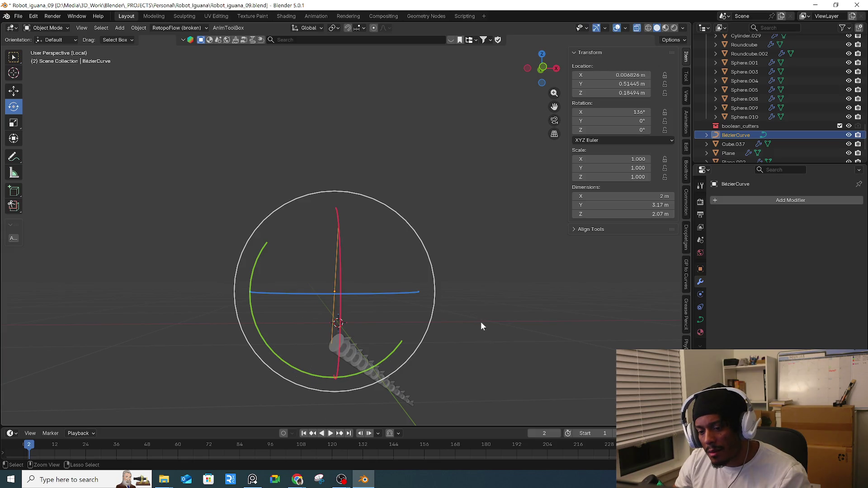
key(alt+r)
- Enter Edit Mode on the Bézier curve and select one of its control points
middle_drag(481, 319, 381, 332)
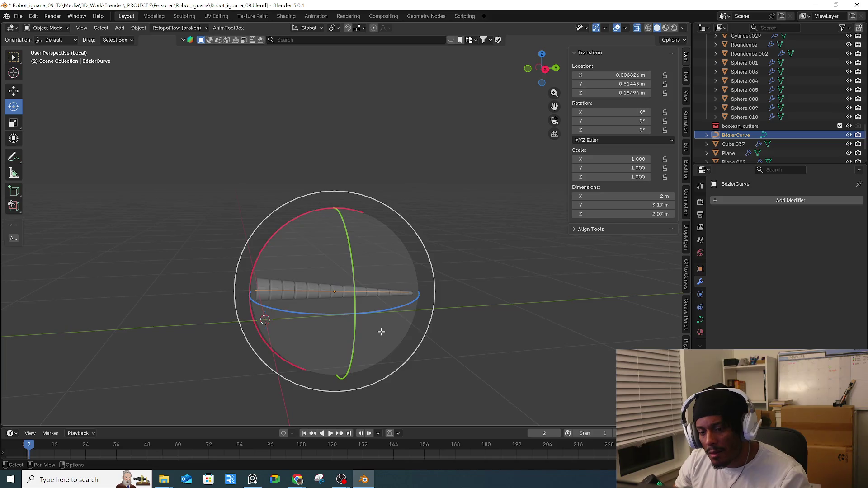
key(Tab)
click(244, 292)
middle_drag(243, 292, 281, 298)
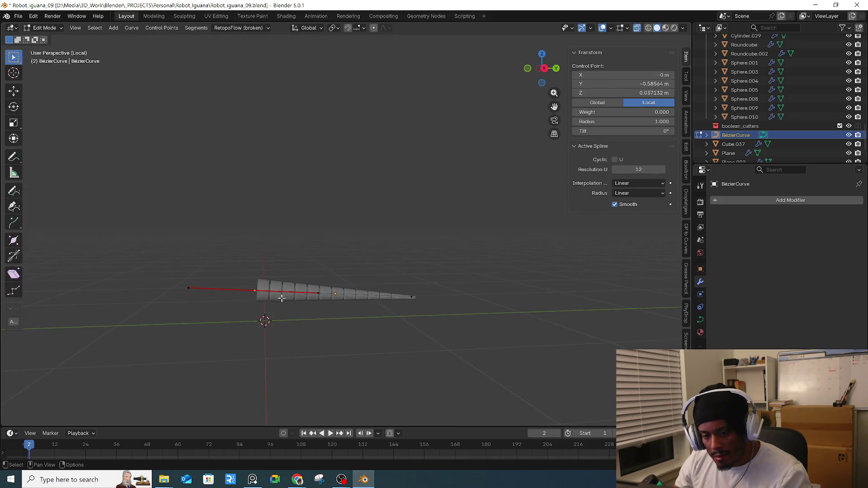
- Try moving a control point and a handle of the curve, cancel both, and return to Object Mode
key(g)
key(Escape)
drag(302, 277, 329, 315)
key(g)
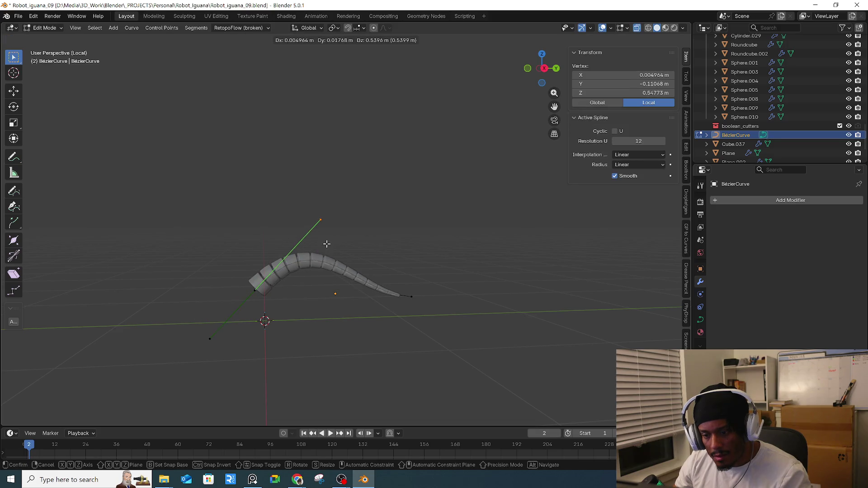
key(Escape)
mouse_move(337, 267)
middle_down()
mouse_move(292, 305)
mouse_move(275, 306)
mouse_move(287, 311)
middle_up()
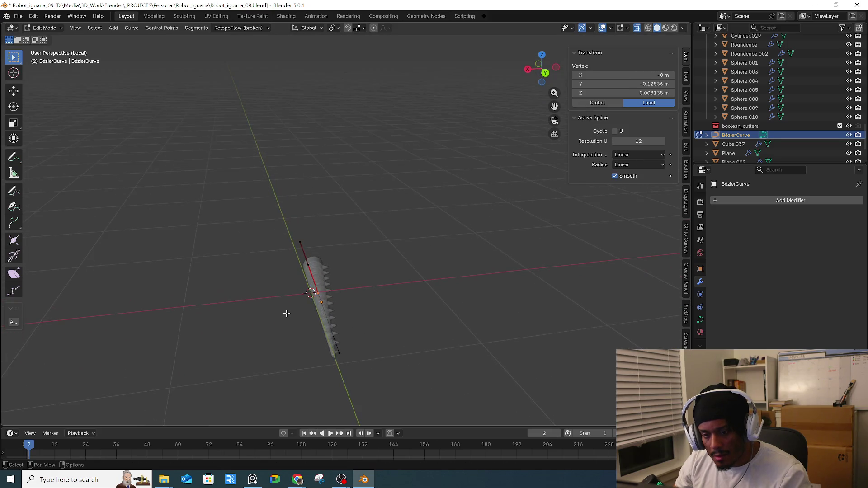
key(Tab)
- Rotate the spiked cylinder around Y as a trial, then undo the rotation
click(320, 285)
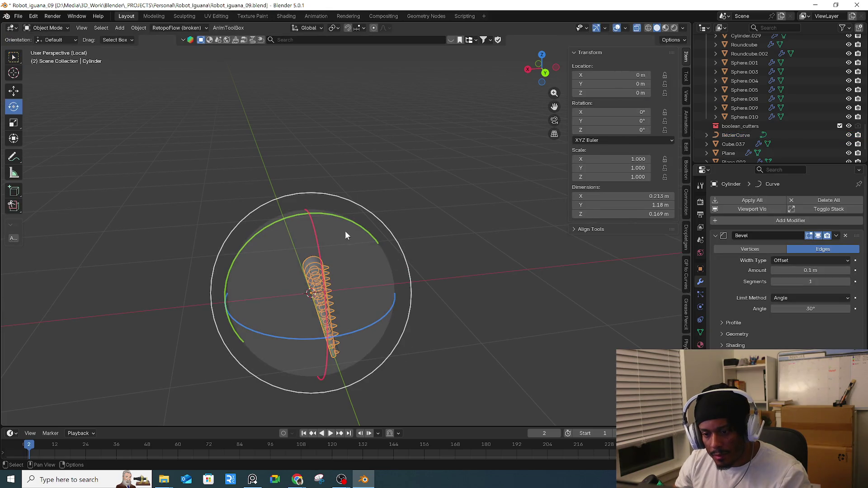
mouse_move(350, 223)
mouse_down()
mouse_move(305, 213)
mouse_move(262, 219)
mouse_up()
click(316, 286)
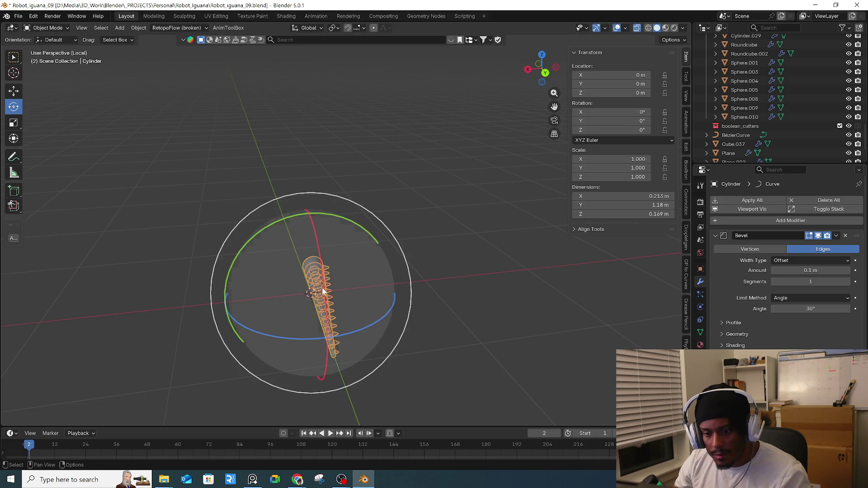
key(Tab)
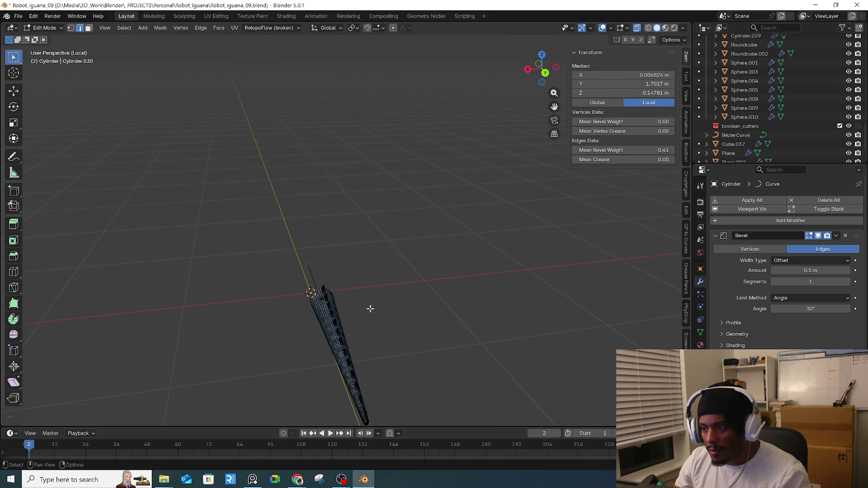
key(ctrl+z)
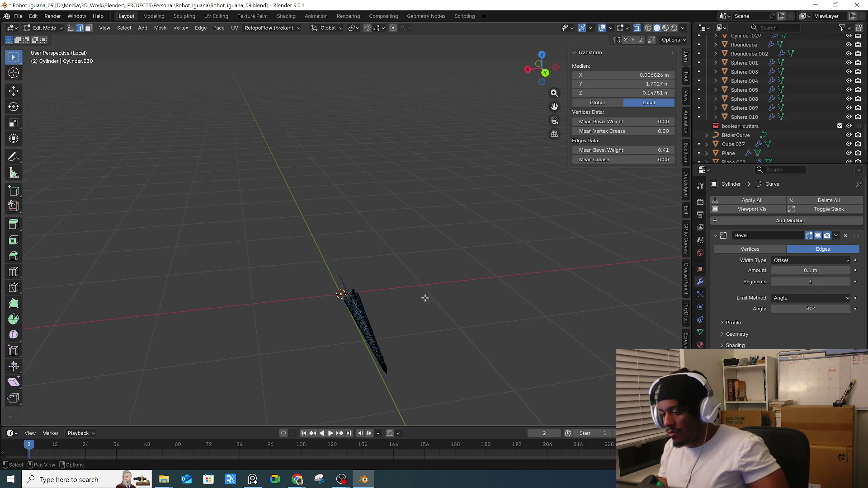
key(Tab)
- Inspect a Subdivision modifier field and leave it unchanged
shift+middle_drag(429, 293, 444, 295)
scroll(787, 272, down, 2)
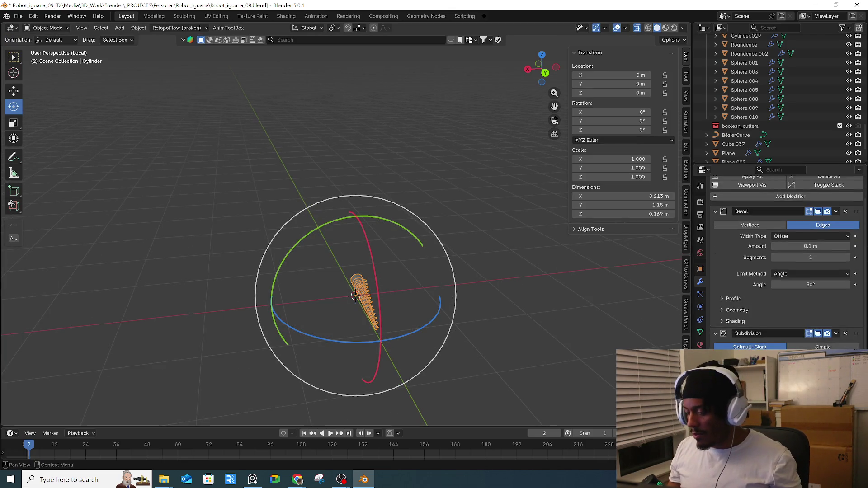
click(813, 347)
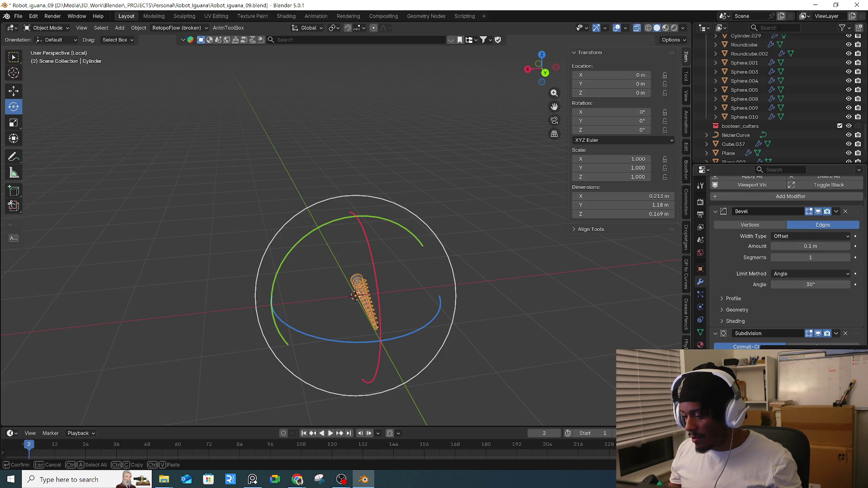
key(Escape)
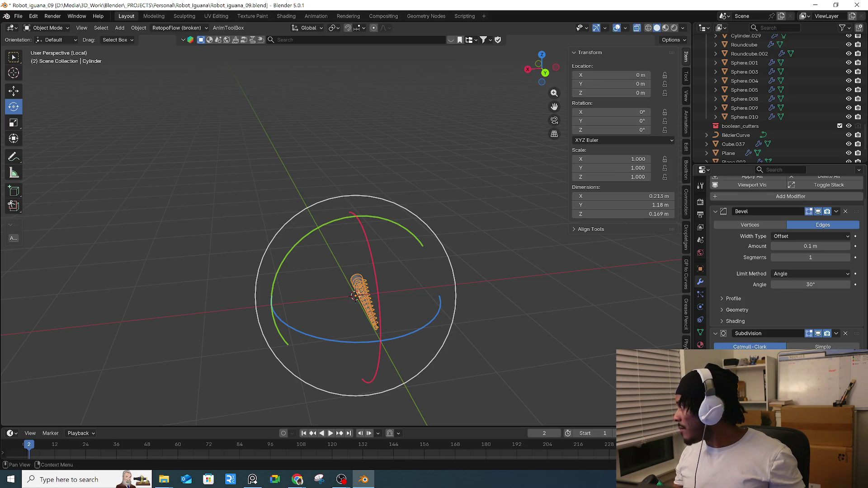
middle_drag(597, 372, 489, 350)
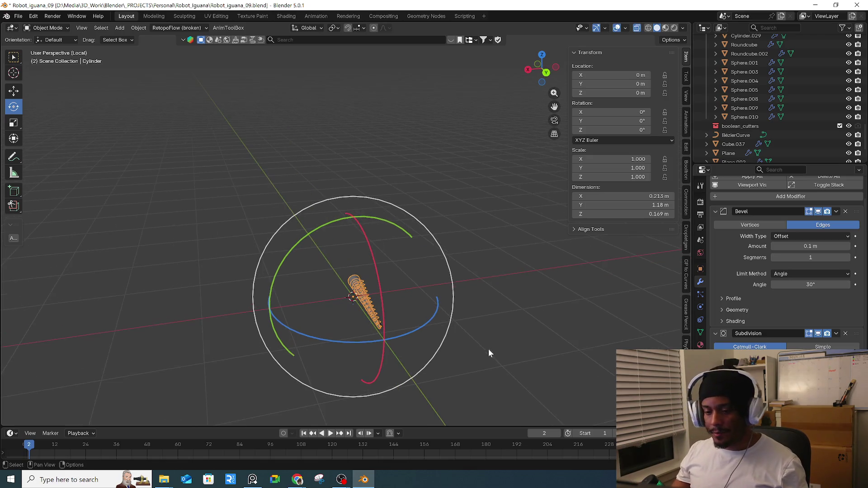
- Select the spiked cylinder, then add BézierCurve as the active object to prepare parenting
click(513, 318)
middle_drag(514, 318, 434, 305)
scroll(368, 250, up, 3)
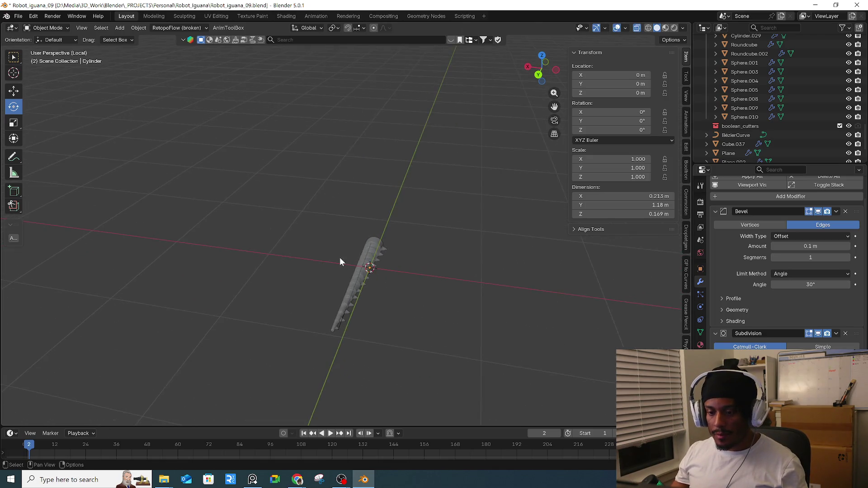
scroll(408, 267, up, 3)
click(386, 261)
mouse_move(384, 268)
middle_down()
mouse_move(419, 271)
mouse_move(283, 230)
middle_up()
click(284, 229)
click(334, 234)
click(333, 235)
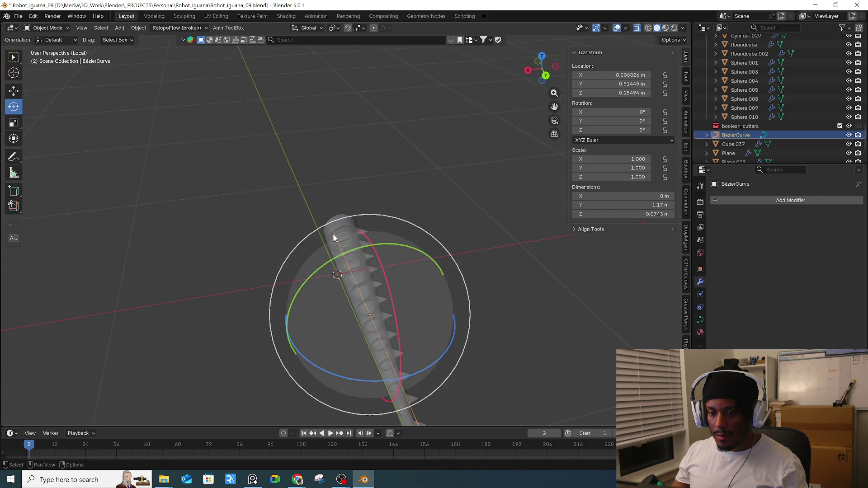
shift+click(344, 227)
key(ctrl+p)
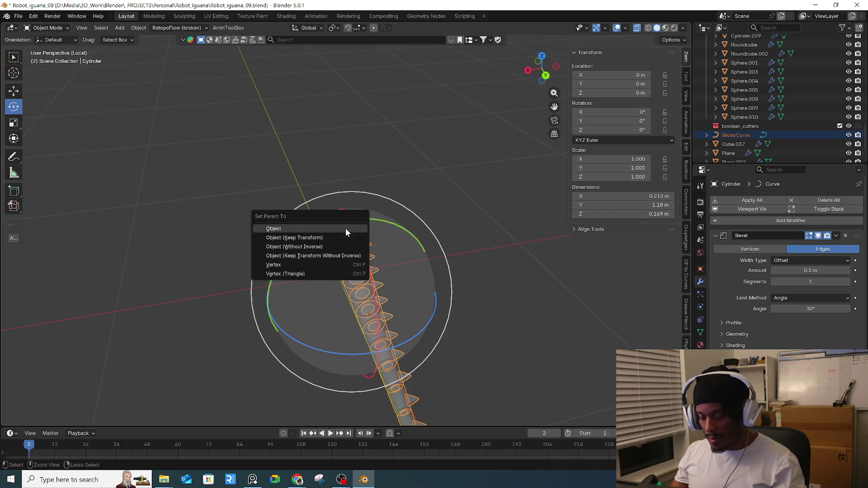
click(343, 237)
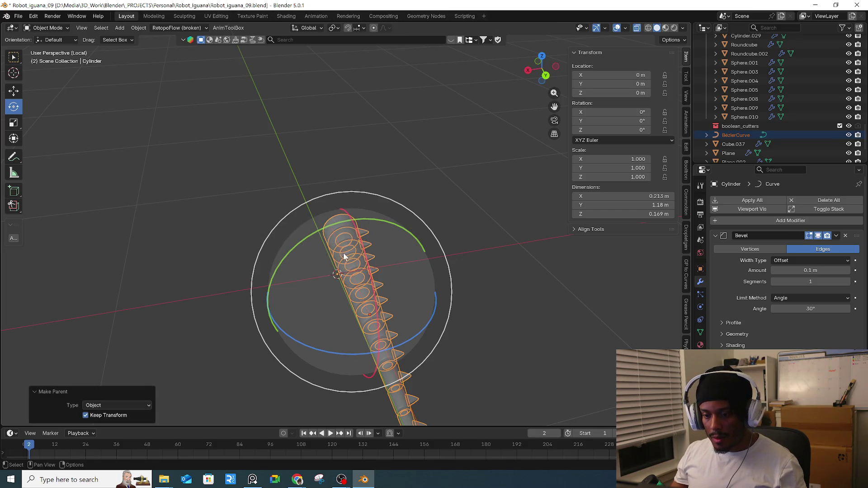
click(335, 235)
mouse_move(388, 248)
mouse_down()
mouse_move(362, 259)
mouse_move(343, 249)
mouse_up()
right_click(342, 250)
mouse_move(355, 251)
middle_down()
mouse_move(433, 275)
mouse_move(447, 268)
mouse_move(445, 277)
middle_up()
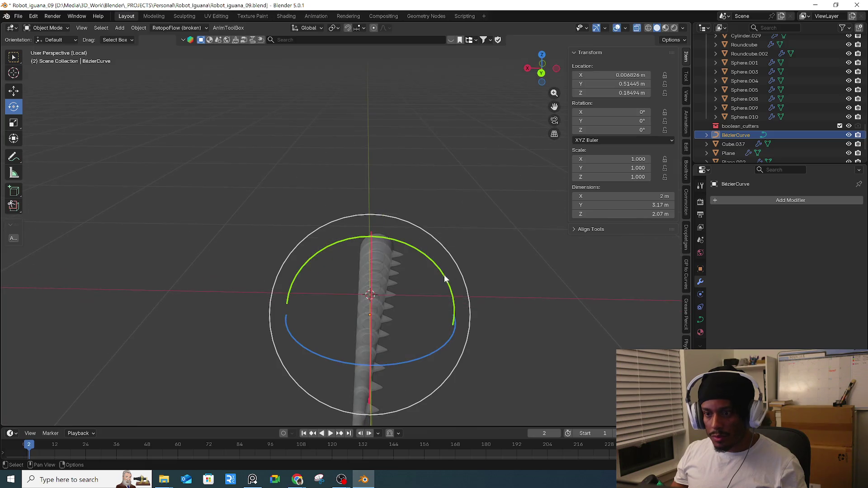
click(308, 28)
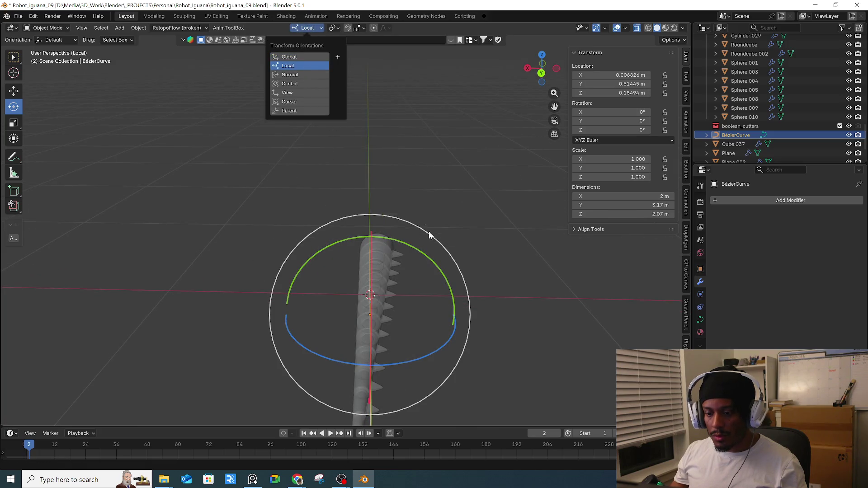
click(332, 28)
mouse_move(442, 275)
mouse_down()
mouse_move(422, 248)
mouse_move(402, 241)
mouse_move(428, 232)
mouse_move(416, 226)
mouse_up()
click(383, 267)
click(379, 225)
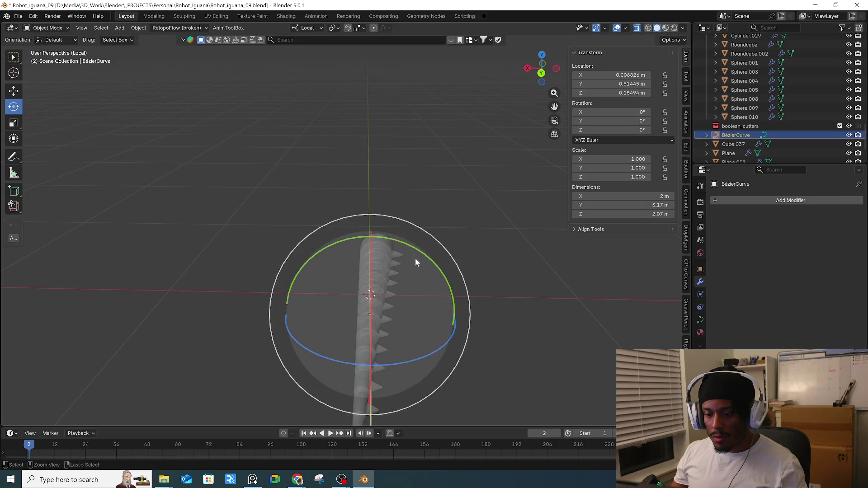
click(422, 267)
click(422, 273)
click(422, 275)
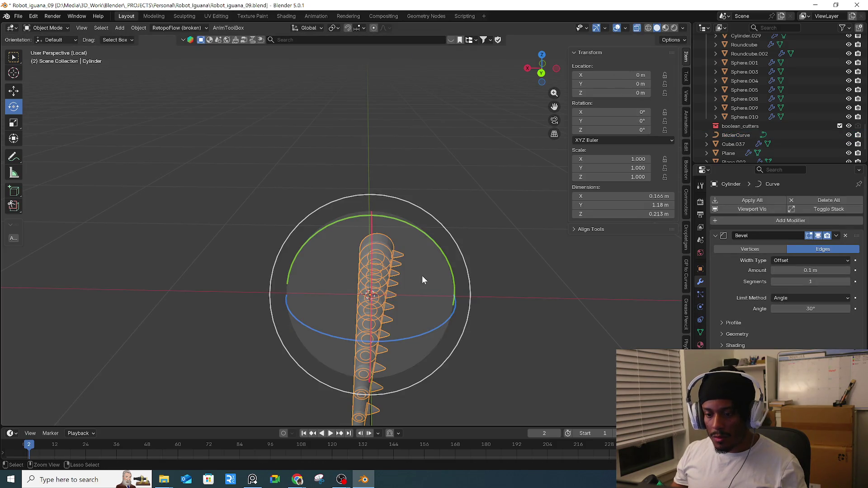
click(369, 274)
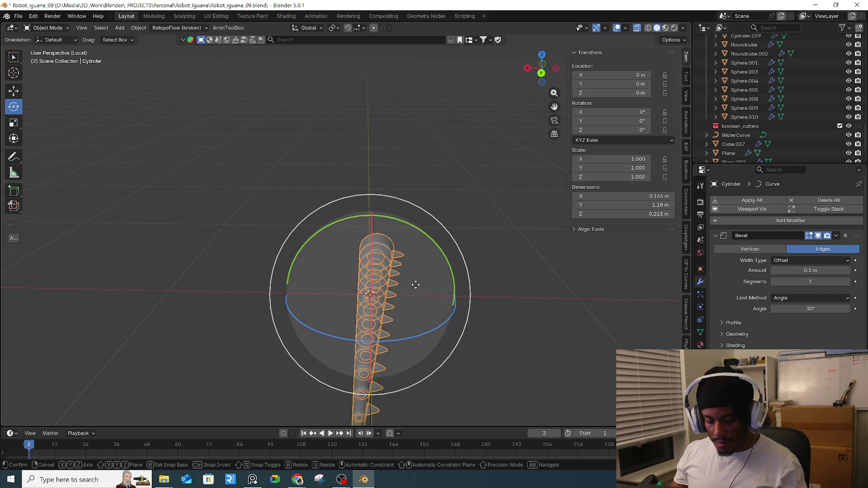
key(g)
right_click(375, 301)
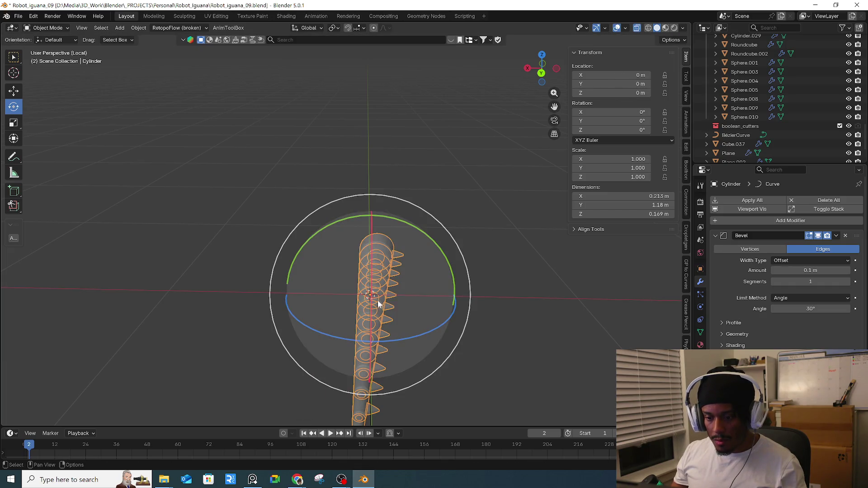
middle_drag(367, 259, 395, 270)
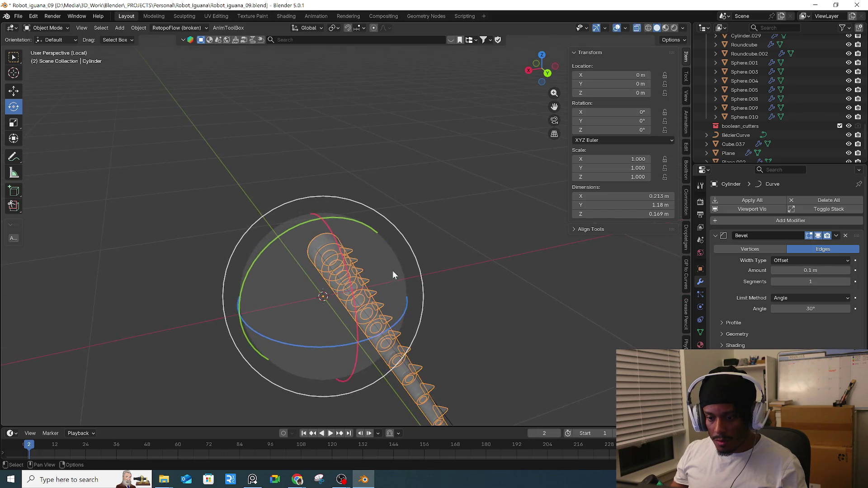
click(323, 256)
key(g)
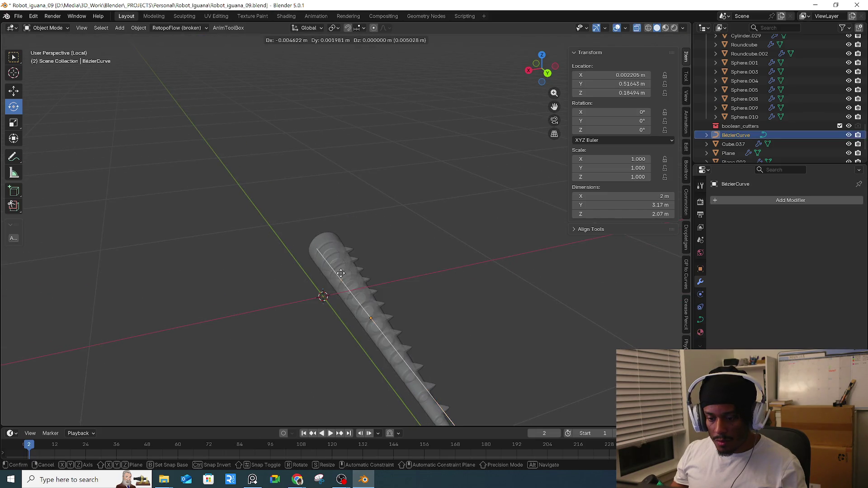
click(360, 262)
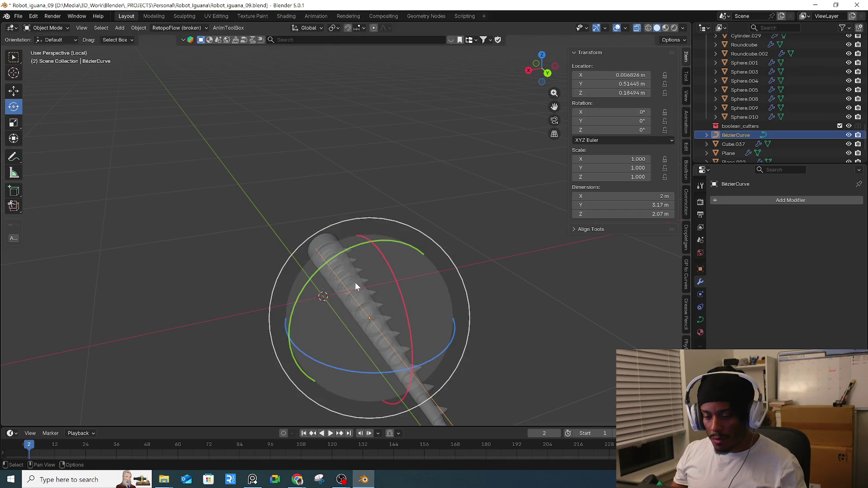
click(355, 285)
key(Tab)
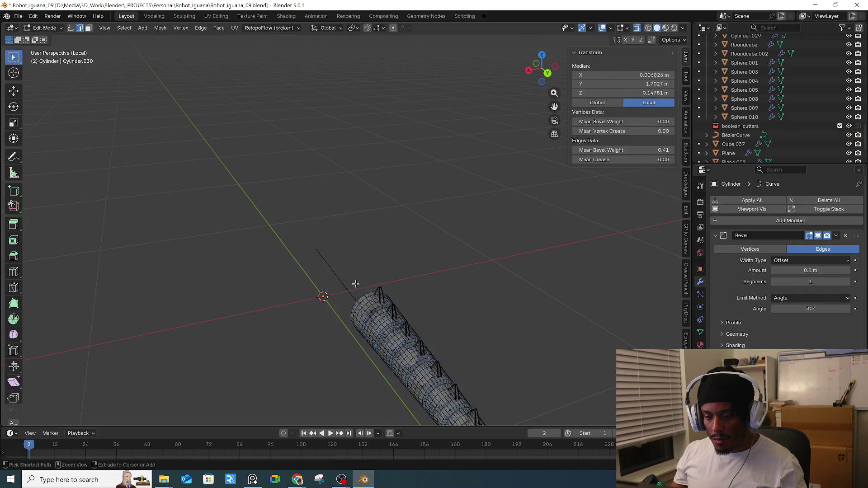
key(Tab)
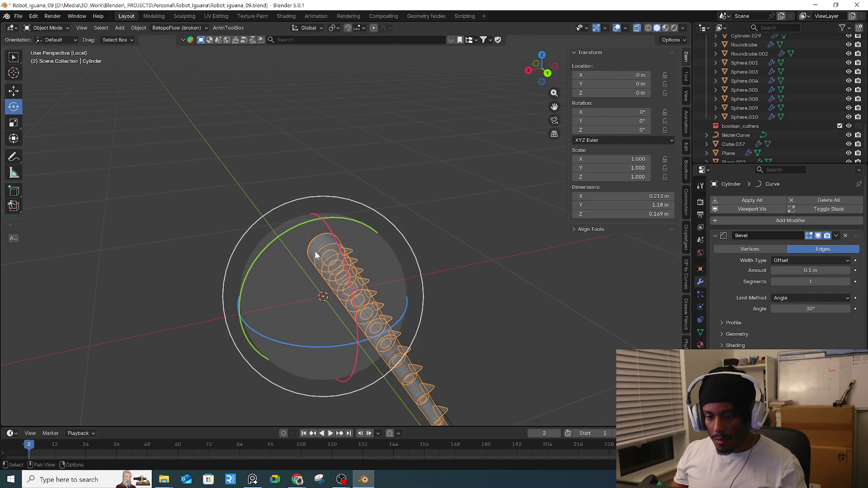
- Enter Edit Mode on the Bézier curve and box-select one of its handles
click(315, 250)
key(Tab)
drag(302, 257, 303, 257)
mouse_move(302, 256)
middle_down()
mouse_move(397, 310)
mouse_move(287, 232)
middle_up()
drag(302, 223, 267, 260)
key(g)
right_click(301, 223)
mouse_move(302, 223)
middle_down()
mouse_move(302, 268)
mouse_move(327, 243)
mouse_move(365, 265)
middle_up()
- Rotate and move the selected handle to start bending the tail
key(r)
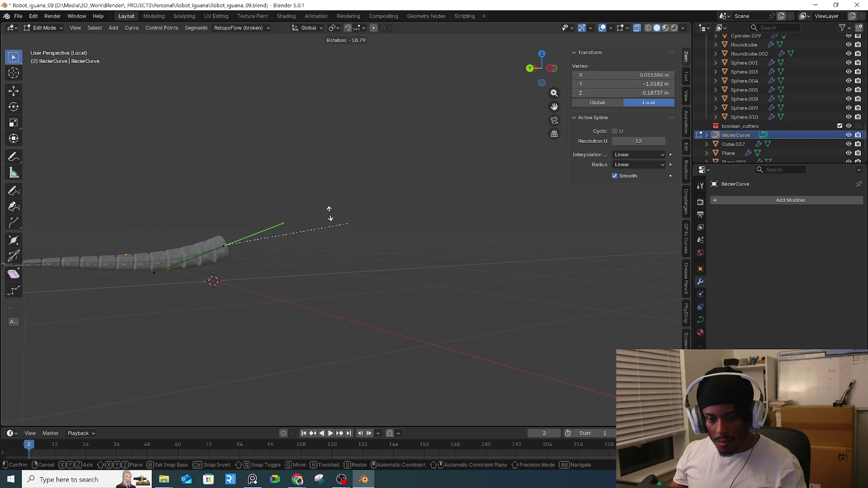
click(316, 208)
middle_drag(316, 208, 323, 279)
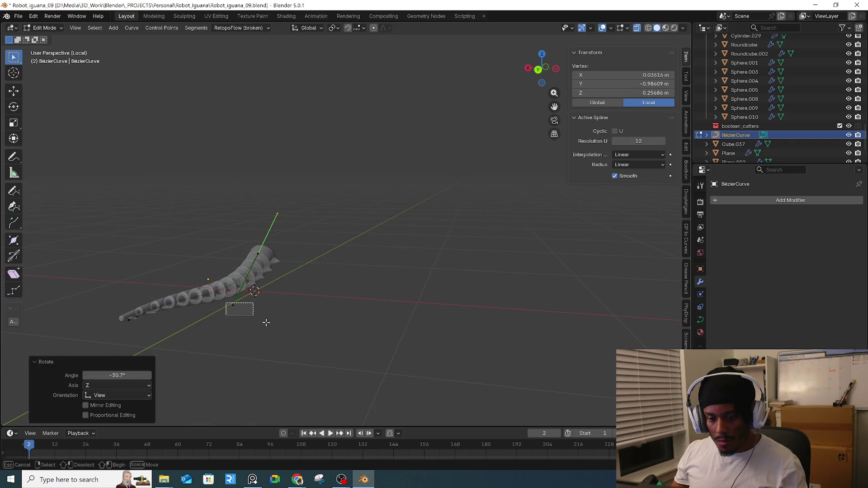
key(g)
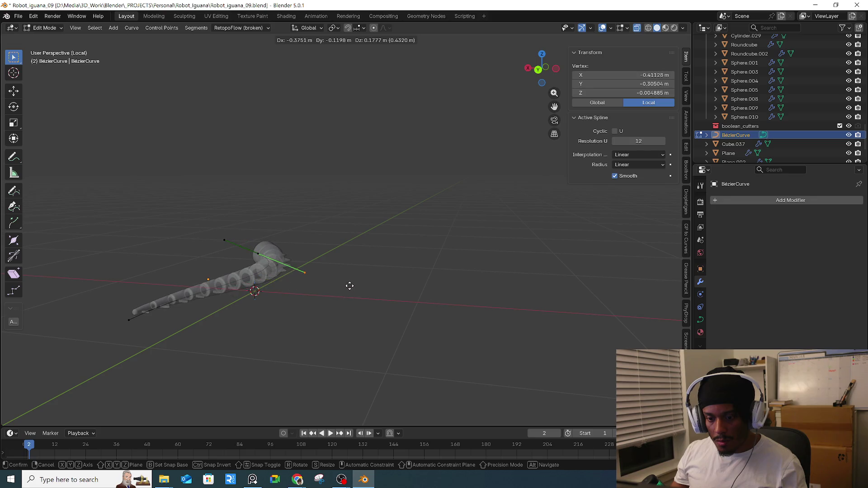
click(352, 278)
mouse_move(353, 278)
middle_down()
mouse_move(354, 303)
mouse_move(339, 310)
middle_up()
- Rotate the bottom control point's handles -88.1° around Z so the tail curls, then view from top
drag(213, 343, 278, 379)
drag(213, 393, 290, 414)
drag(213, 346, 277, 370)
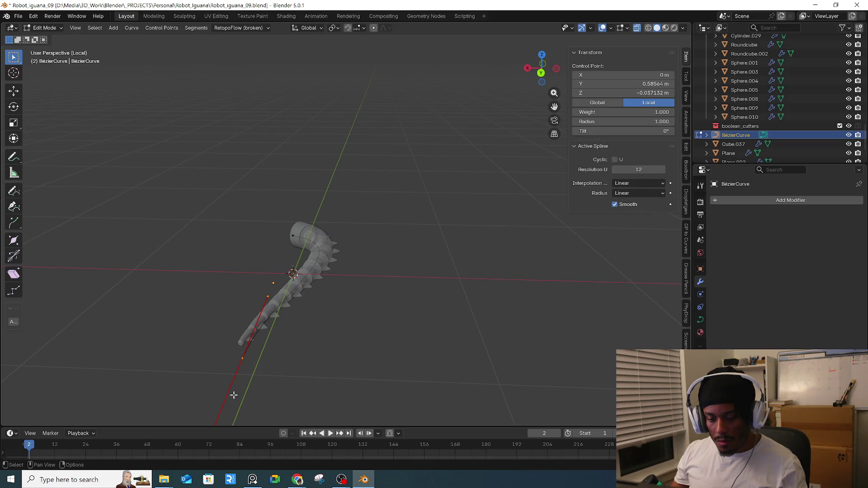
scroll(229, 385, down, 2)
drag(195, 411, 246, 412)
key(r)
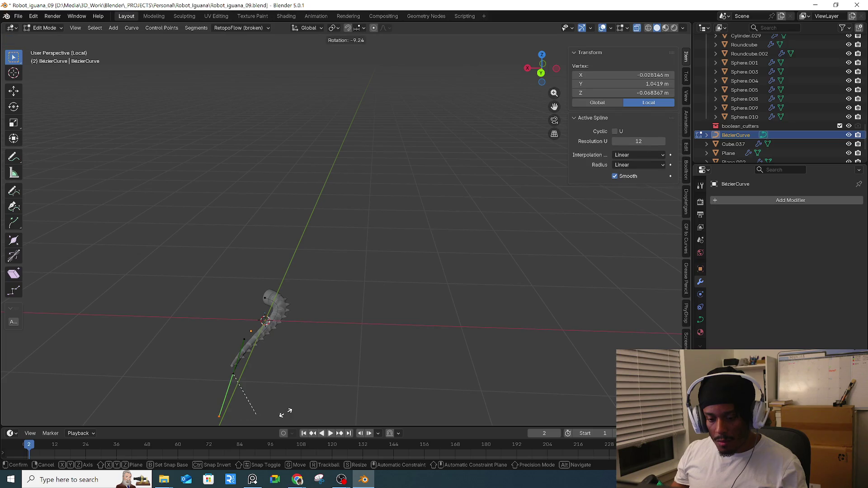
click(329, 343)
key(KP_7)
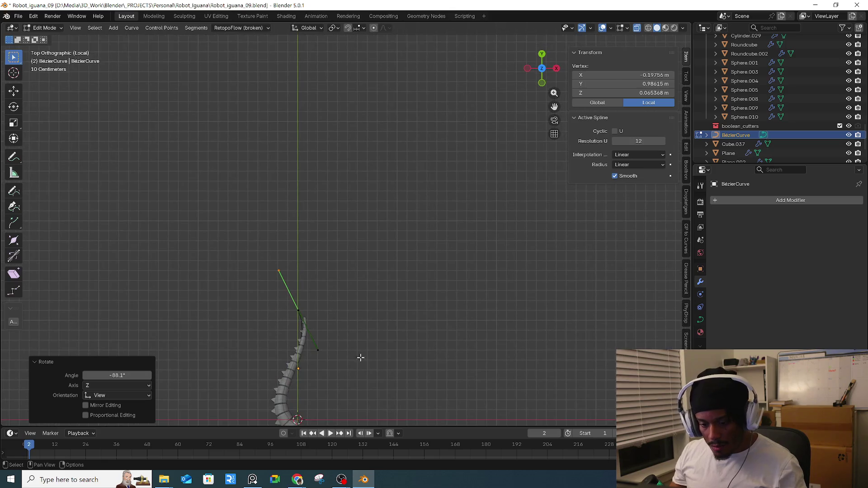
- Rotate the selected curve handle in top and front views to bend the tail
key(r)
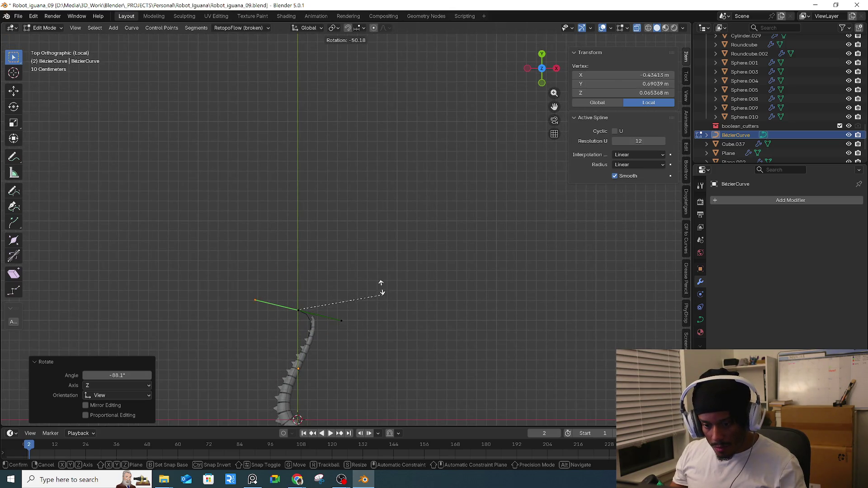
click(375, 270)
key(KP_1)
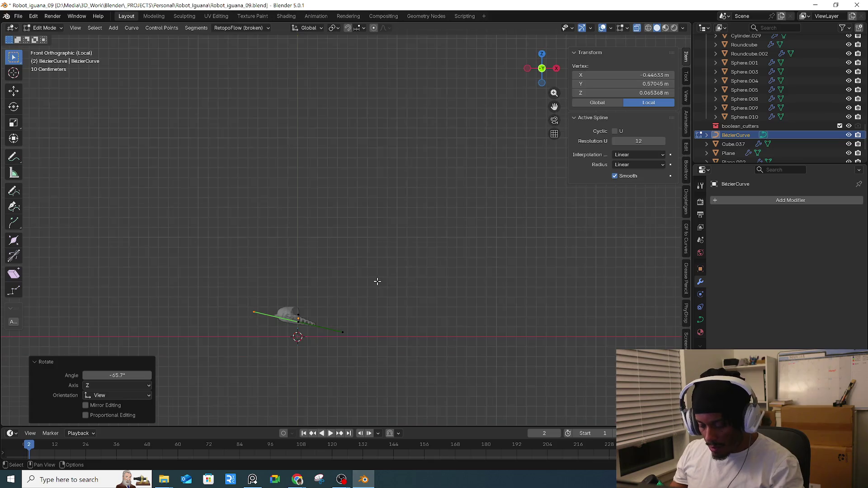
key(r)
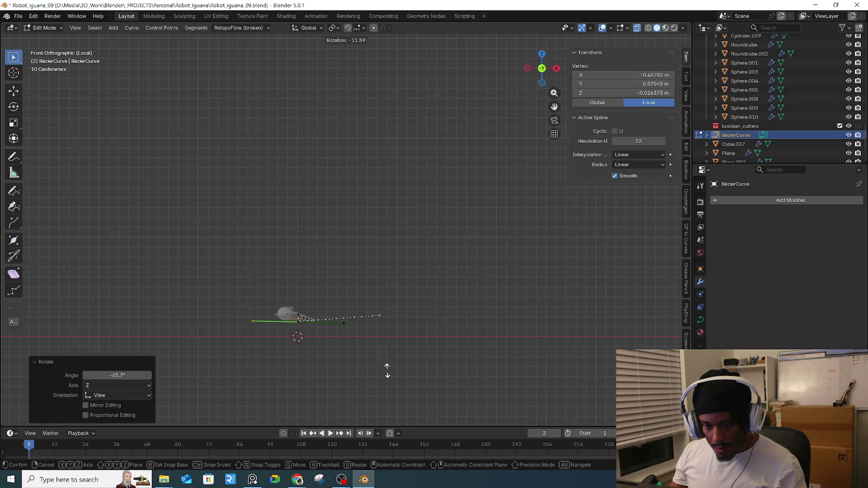
click(337, 381)
mouse_move(337, 381)
middle_down()
mouse_move(310, 337)
mouse_move(425, 360)
mouse_move(464, 329)
middle_up()
- Rotate another control point's handles in both views, undoing the last rotation
click(424, 361)
drag(464, 329, 508, 378)
drag(549, 300, 465, 333)
click(408, 344)
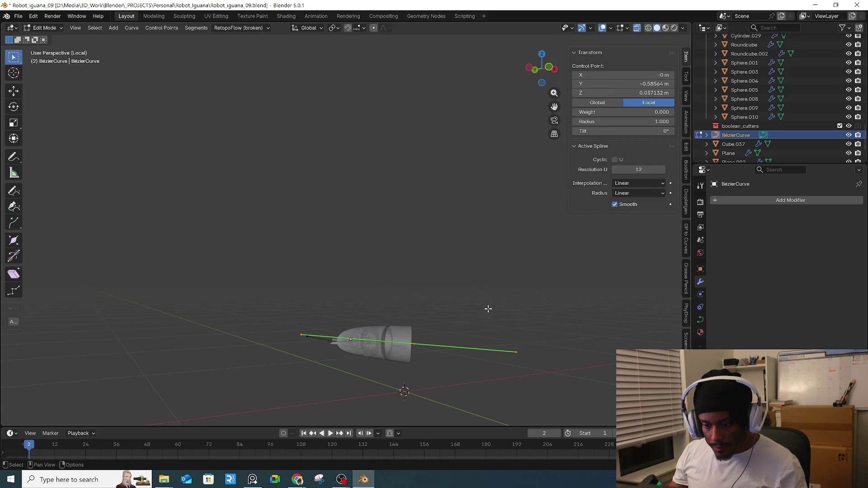
key(r)
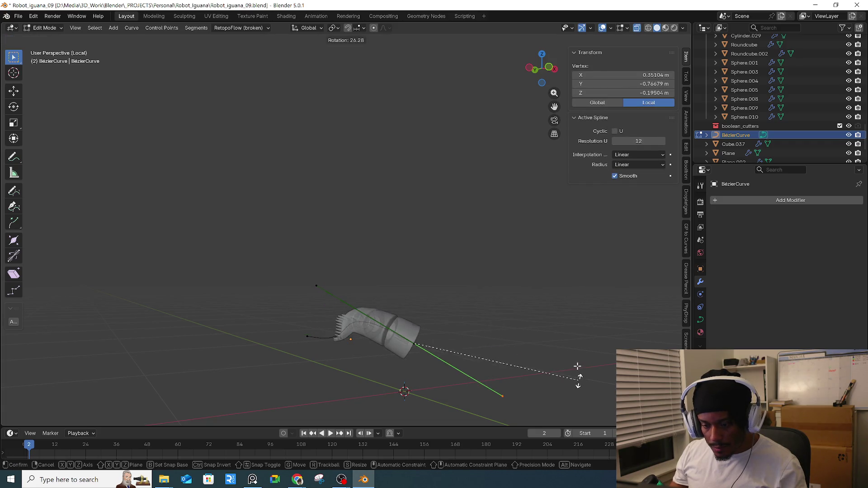
click(576, 366)
key(KP_1)
key(r)
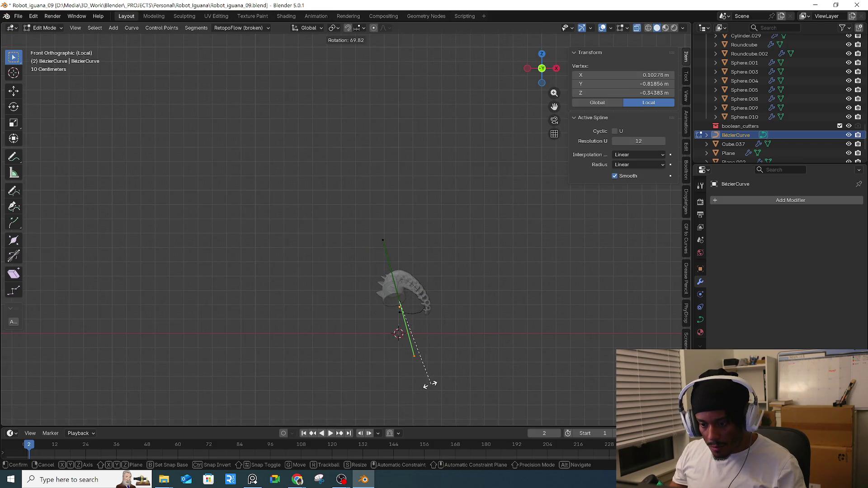
click(408, 389)
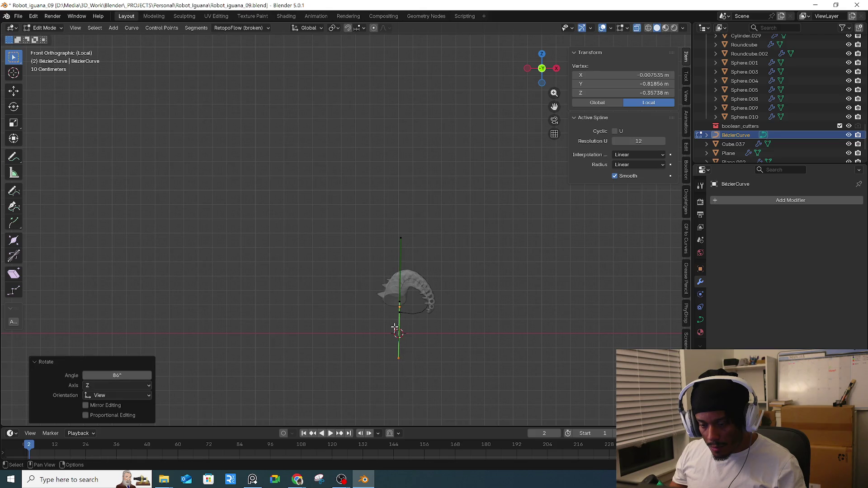
key(ctrl+z)
- Rotate the curve's right handle to reshape the tail's bend
mouse_move(468, 357)
mouse_down()
mouse_move(494, 306)
mouse_move(453, 350)
mouse_up()
click(438, 325)
key(r)
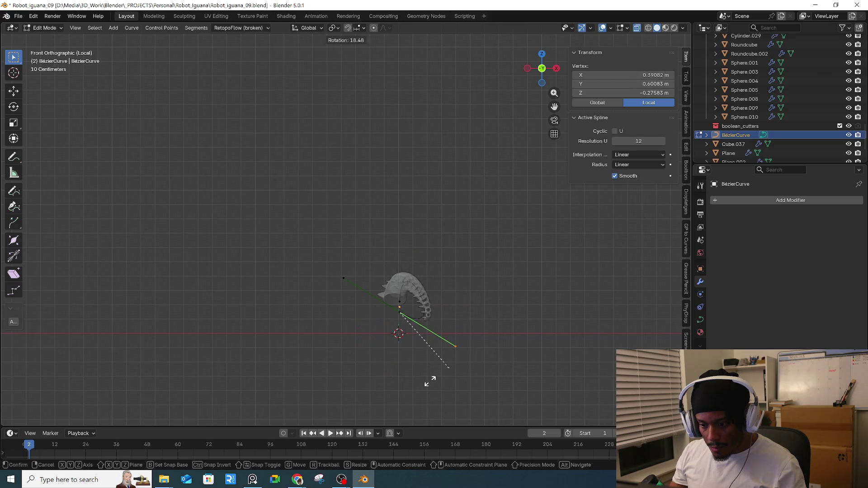
click(377, 385)
mouse_move(397, 378)
middle_down()
mouse_move(446, 380)
mouse_move(484, 340)
middle_up()
- Move the curve point at the tail's thick end to a new position
key(b)
drag(550, 320, 548, 321)
middle_drag(548, 321, 514, 330)
mouse_move(483, 231)
shift+middle_down()
mouse_move(343, 266)
mouse_move(381, 133)
shift+middle_up()
scroll(351, 287, up, 5)
drag(352, 58, 422, 88)
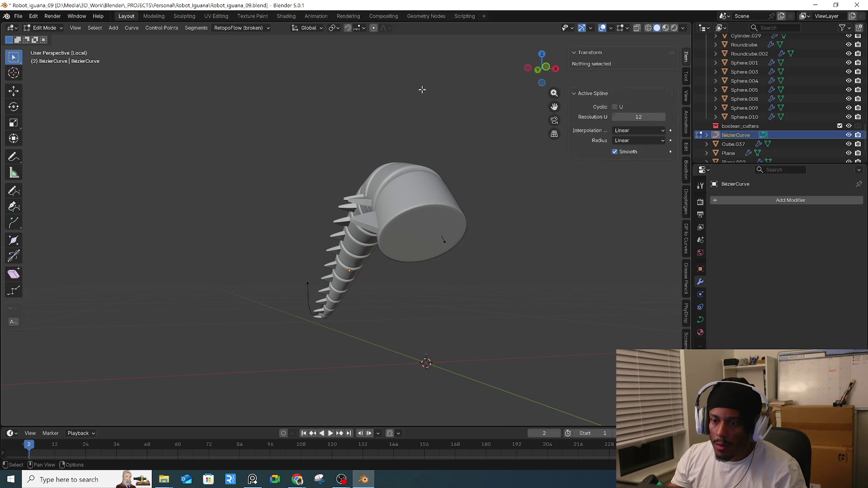
drag(470, 206, 425, 194)
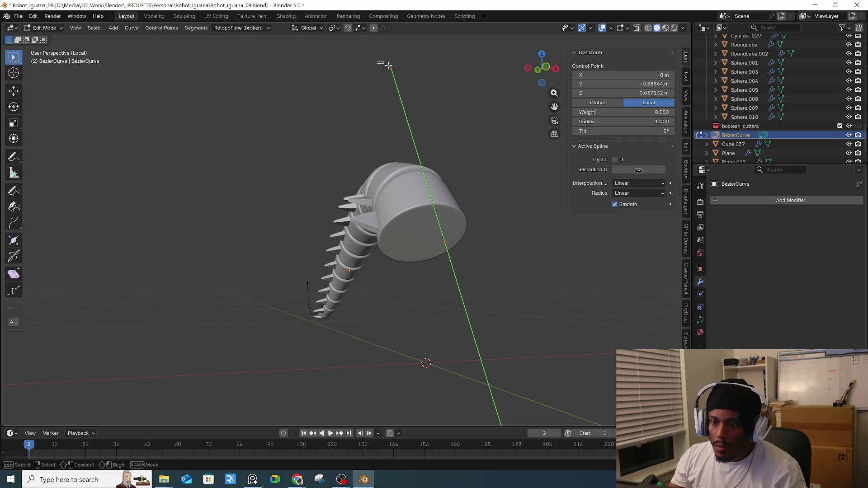
key(g)
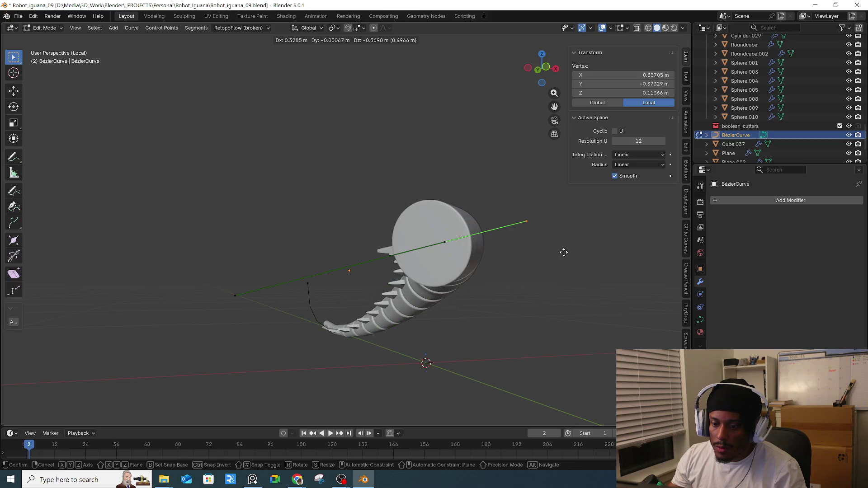
click(562, 254)
- Reposition the curve endpoint and another control point to adjust the arc
drag(329, 213, 204, 262)
mouse_move(203, 262)
middle_down()
mouse_move(268, 230)
mouse_move(399, 221)
middle_up()
key(g)
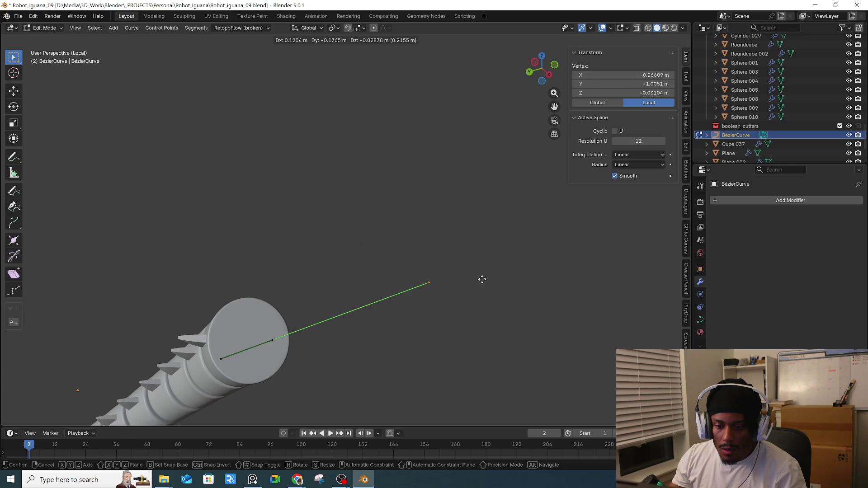
click(482, 279)
middle_drag(444, 291, 407, 312)
click(398, 308)
key(g)
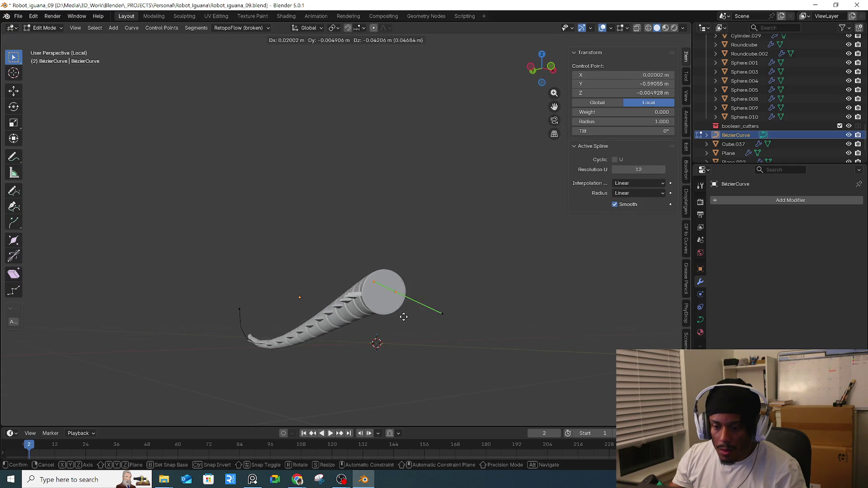
click(403, 315)
- Move a curve handle, then undo back to the preferred tail shape
click(382, 290)
key(g)
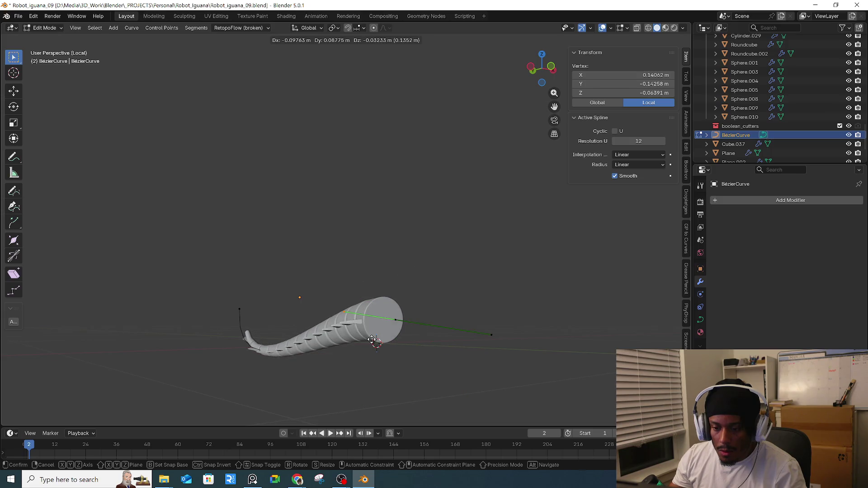
click(428, 339)
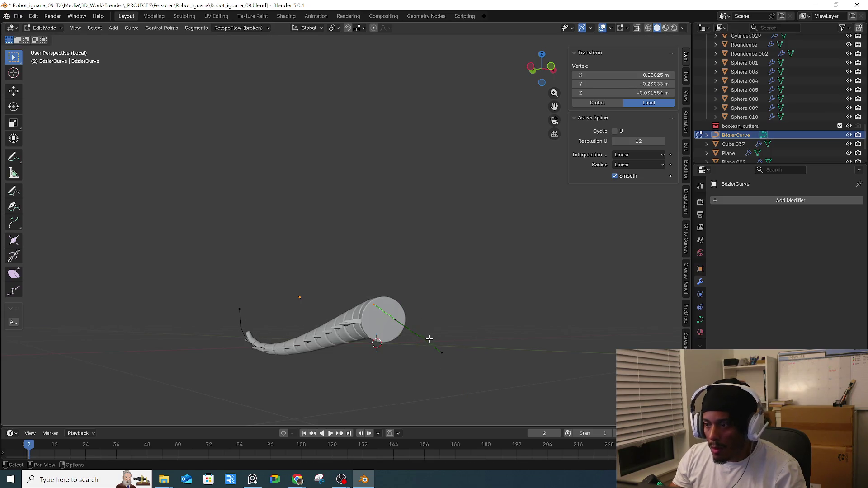
key(ctrl+z)
key(ctrl+z)
key(ctrl+z)
key(ctrl+z)
key(ctrl+z)
key(ctrl+z)
key(ctrl+z)
key(ctrl+z)
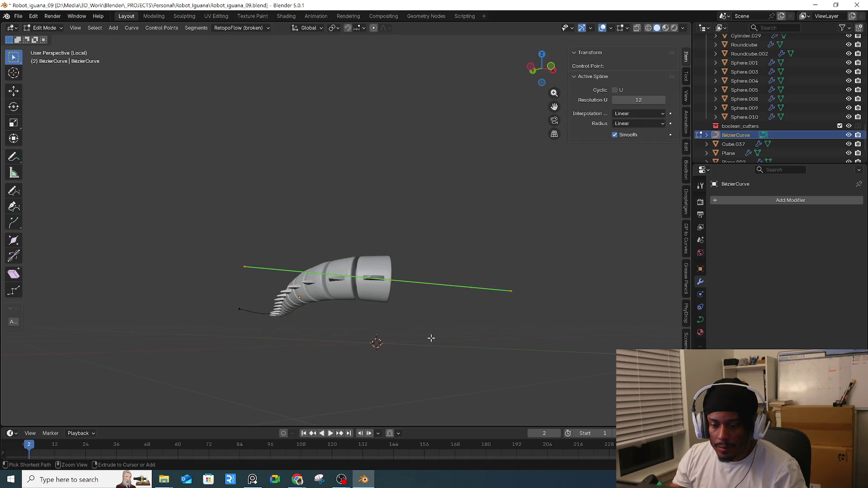
key(ctrl+z)
key(ctrl+z)
key(ctrl+z)
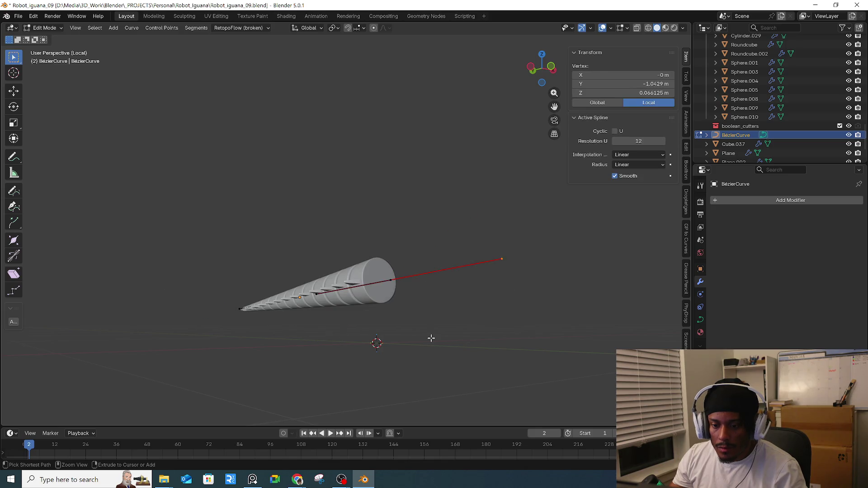
- Select the tip control point and try an object bevel before keeping Round
click(389, 281)
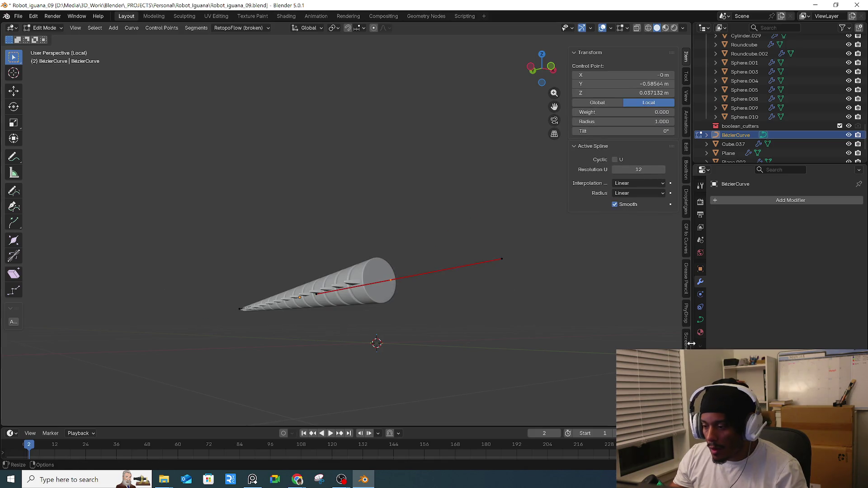
click(699, 320)
scroll(786, 262, down, 5)
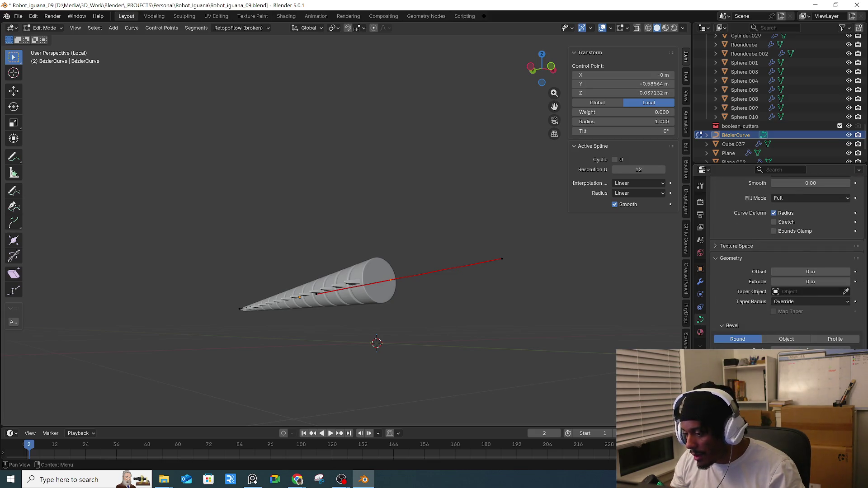
scroll(787, 262, up, 5)
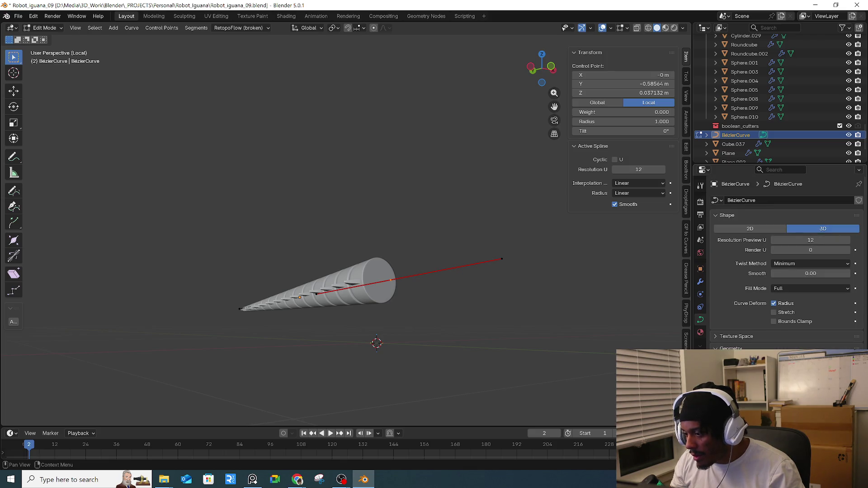
scroll(786, 262, down, 5)
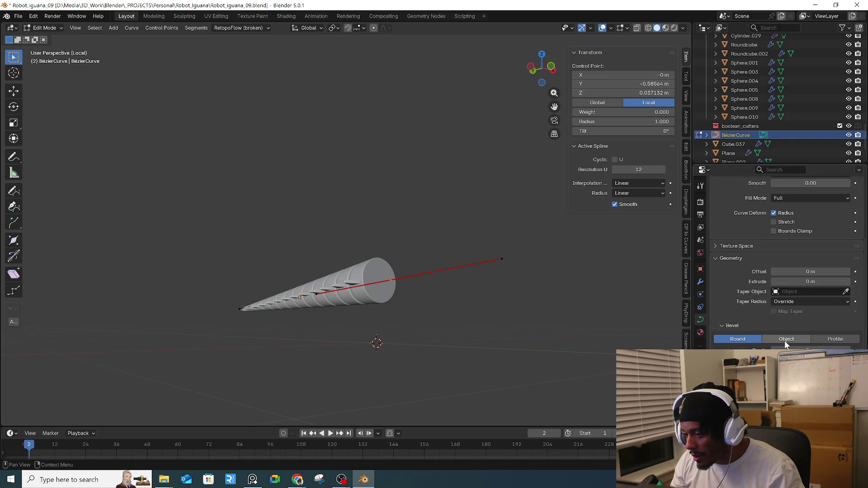
click(785, 341)
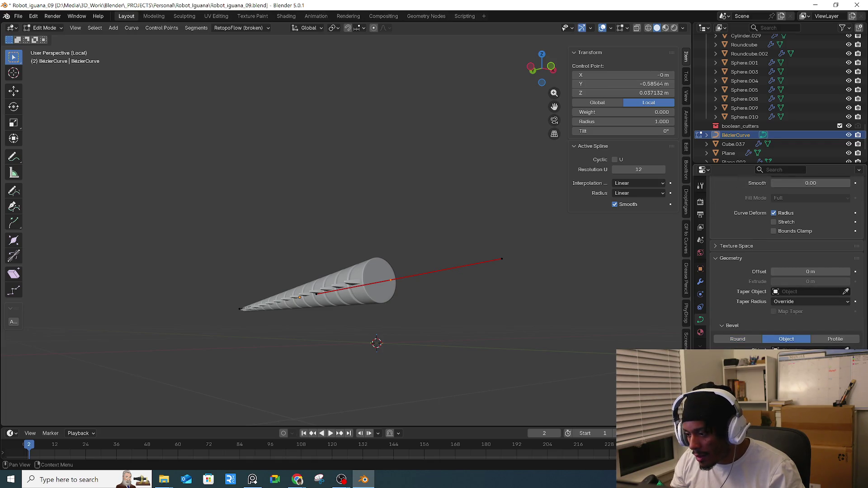
click(748, 342)
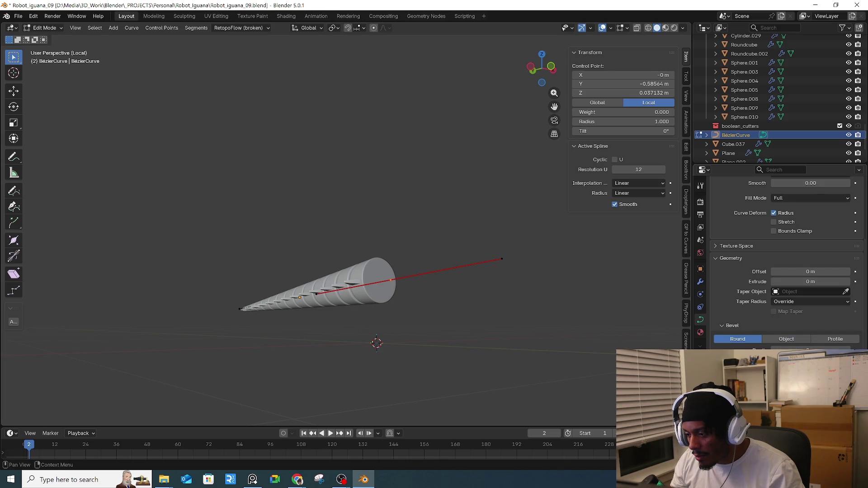
click(737, 339)
scroll(738, 339, down, 2)
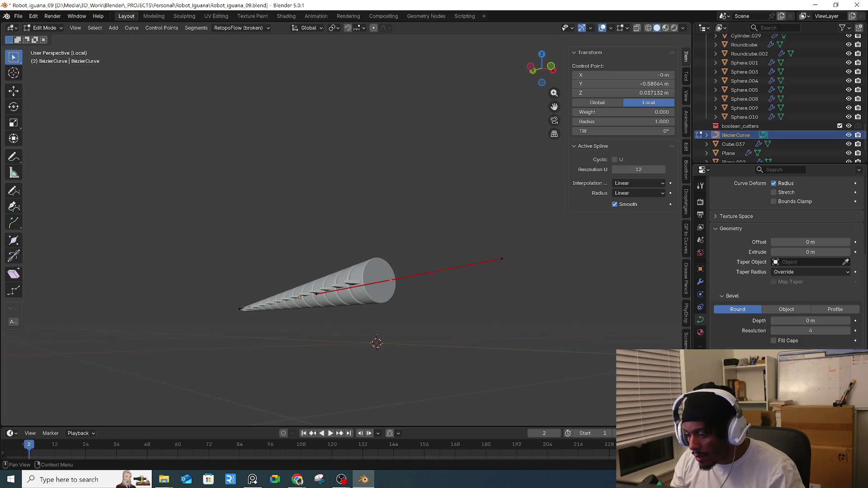
scroll(732, 230, up, 8)
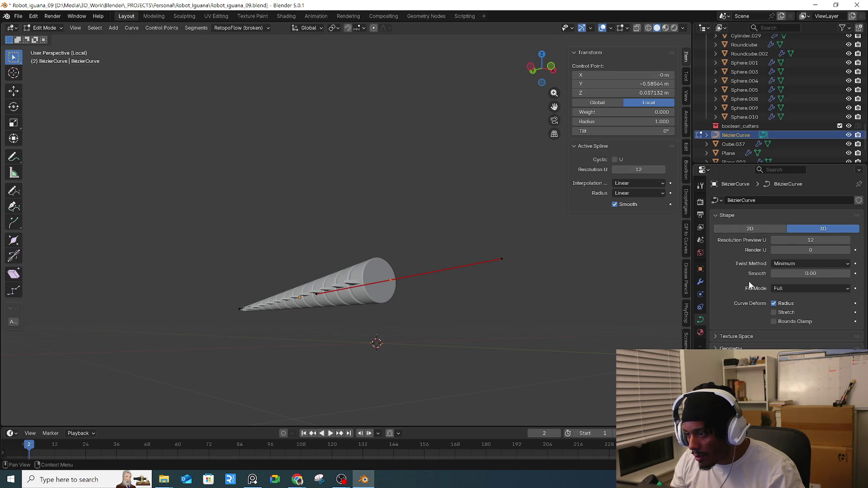
- Set the curve shape to 2D, rotate the end handle level, then return to 3D
click(753, 230)
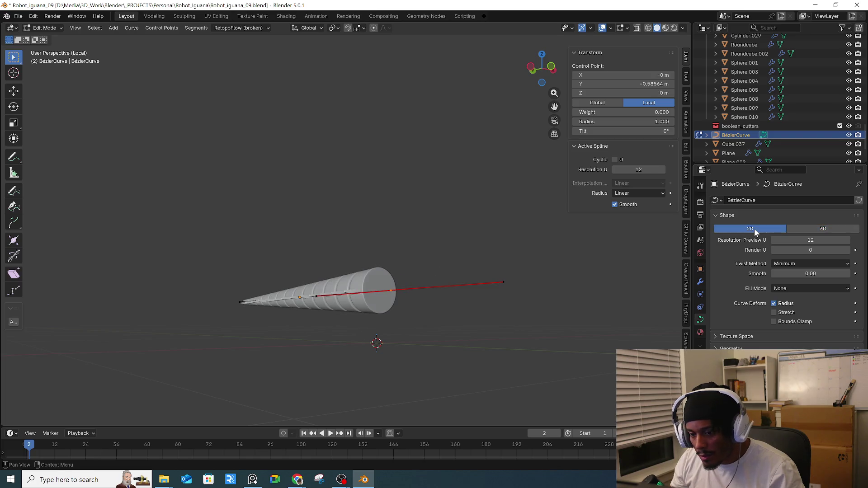
key(g)
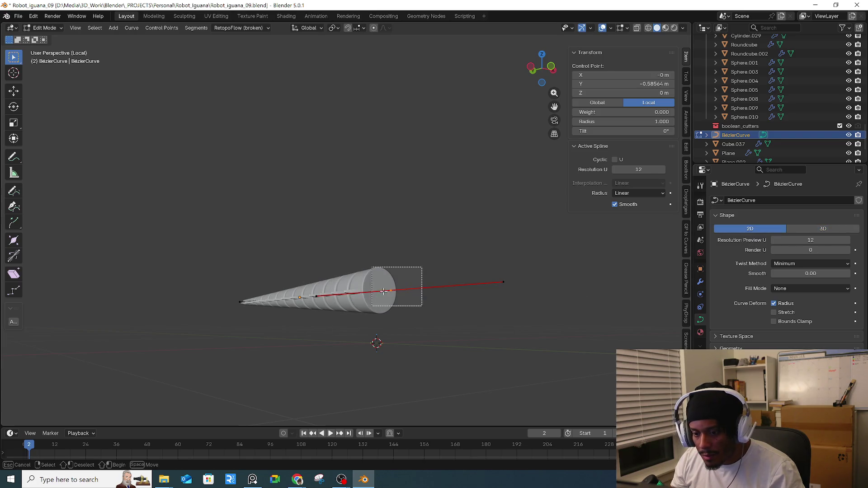
key(r)
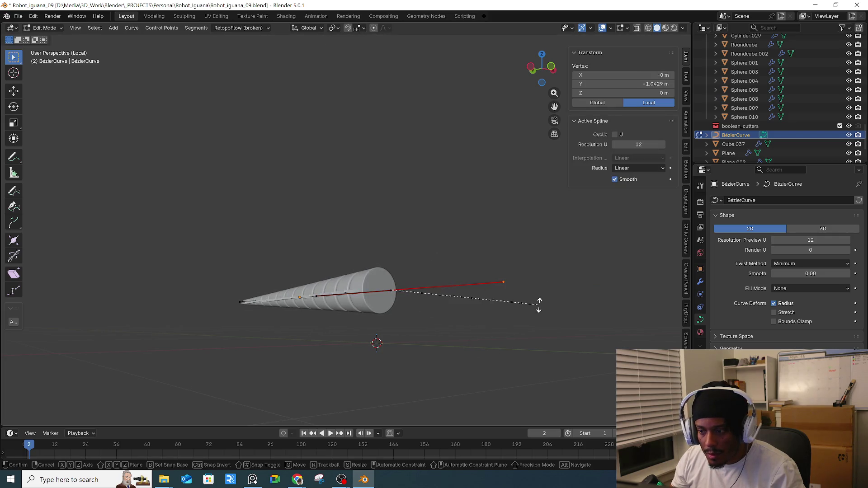
click(547, 275)
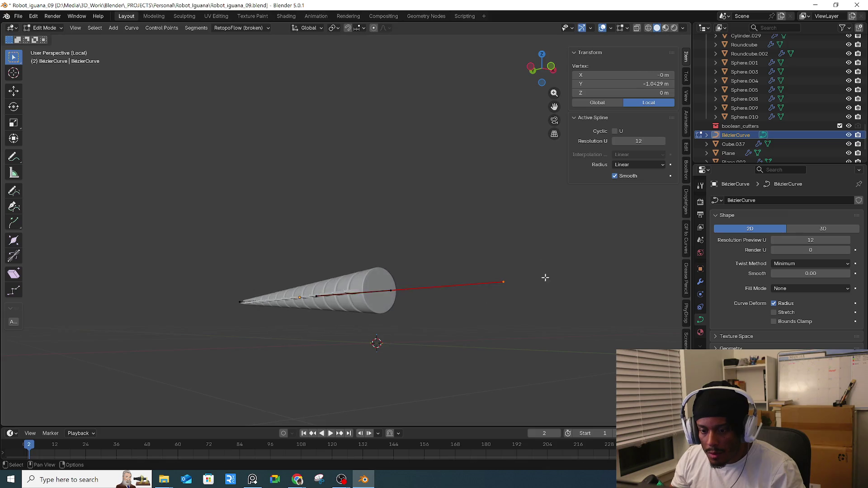
middle_drag(546, 275, 500, 276)
click(815, 226)
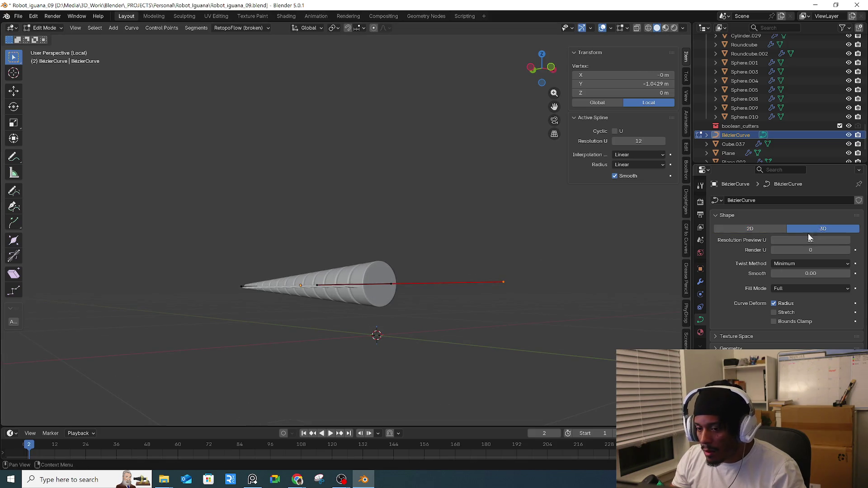
- Check interpolation options and adjust the vertex's local Y coordinate
click(620, 155)
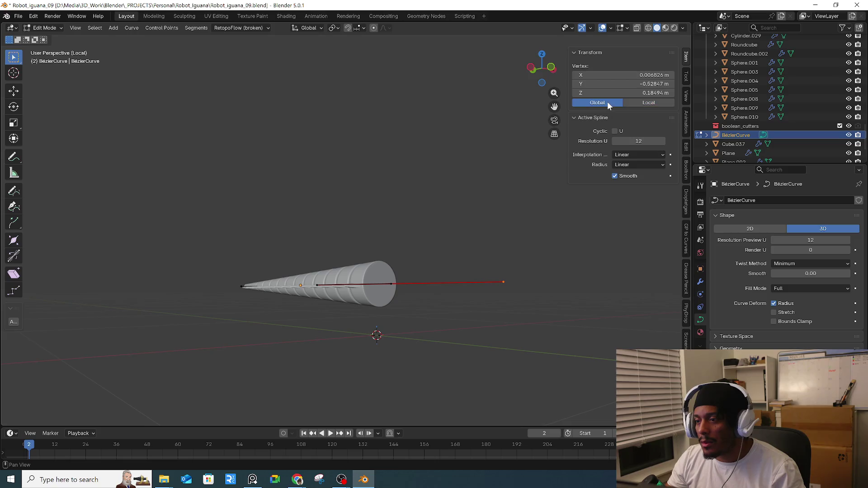
click(647, 102)
drag(642, 83, 527, 141)
mouse_move(527, 141)
middle_down()
mouse_move(484, 192)
mouse_move(437, 203)
middle_up()
middle_drag(401, 349, 430, 241)
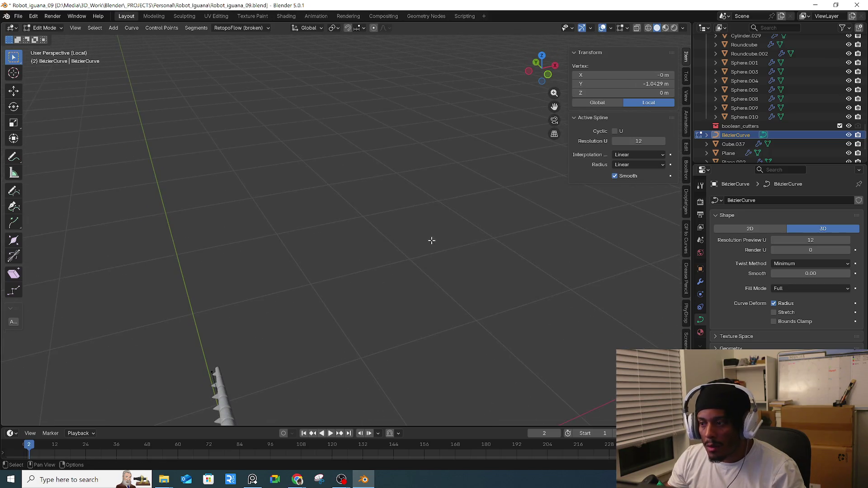
- Return to Object Mode, select the tail cylinder and view its modifier stack
click(686, 77)
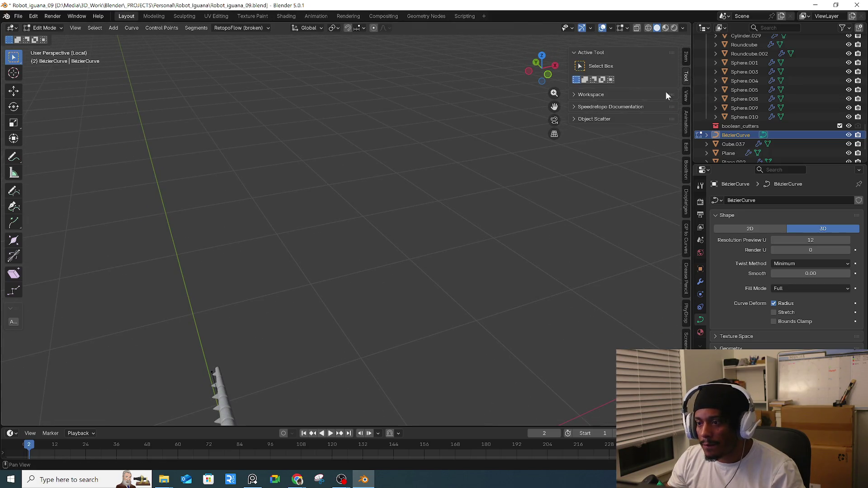
click(636, 95)
mouse_move(367, 294)
middle_down()
mouse_move(366, 168)
mouse_move(322, 290)
middle_up()
key(Tab)
click(302, 301)
key(r)
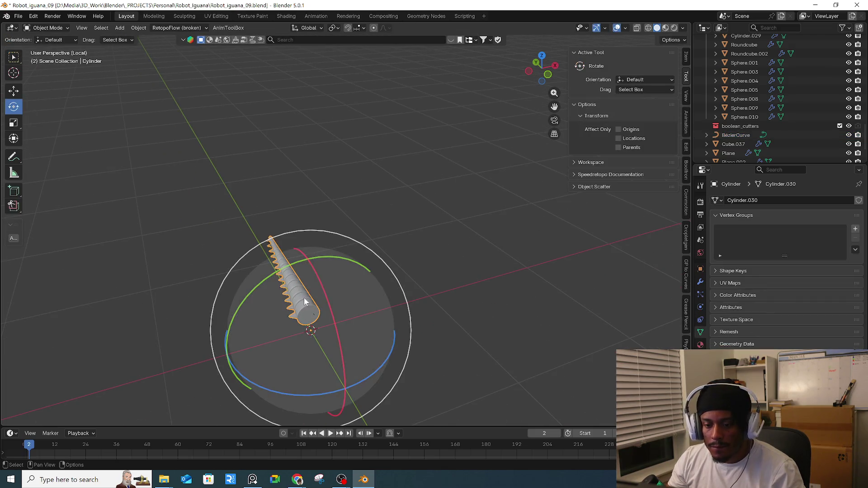
scroll(264, 301, up, 1)
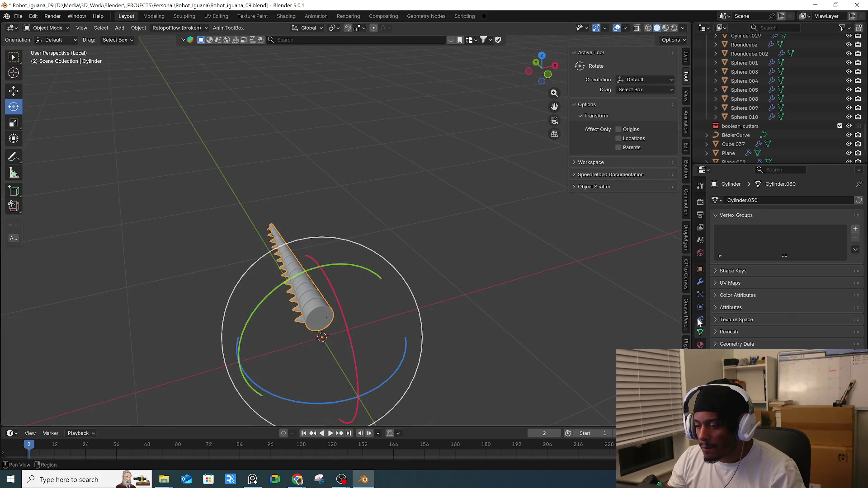
click(700, 282)
scroll(781, 334, down, 1)
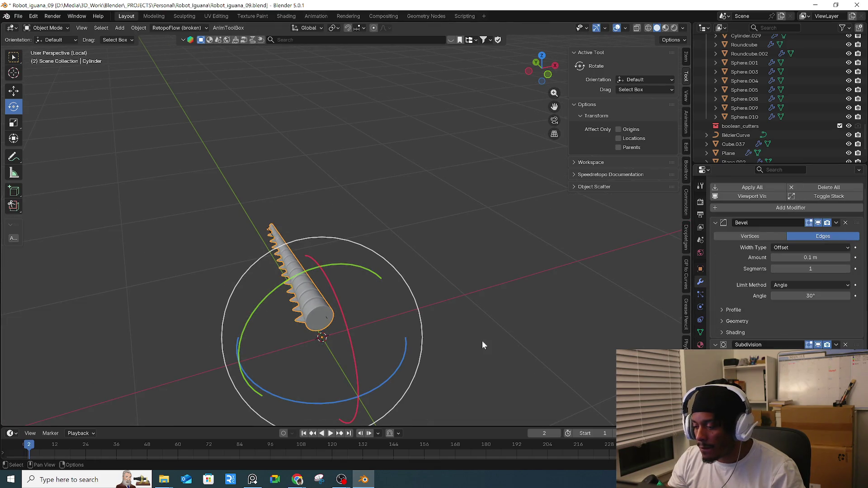
- Rotate the tail 90 degrees about Y, then select the Bézier curve
drag(259, 305, 327, 259)
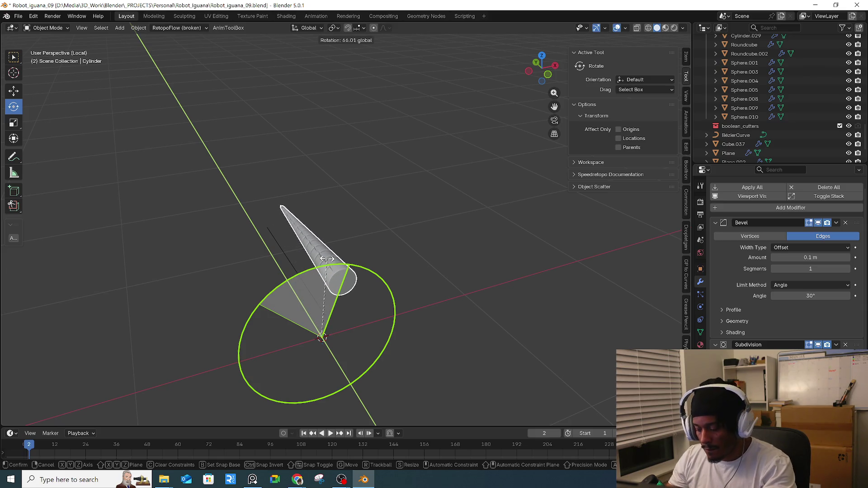
text(90)
key(Return)
click(425, 256)
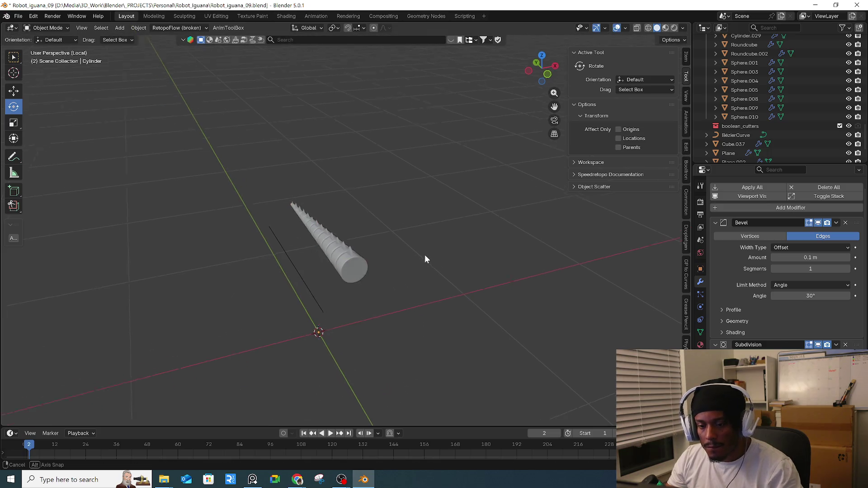
click(352, 248)
click(299, 274)
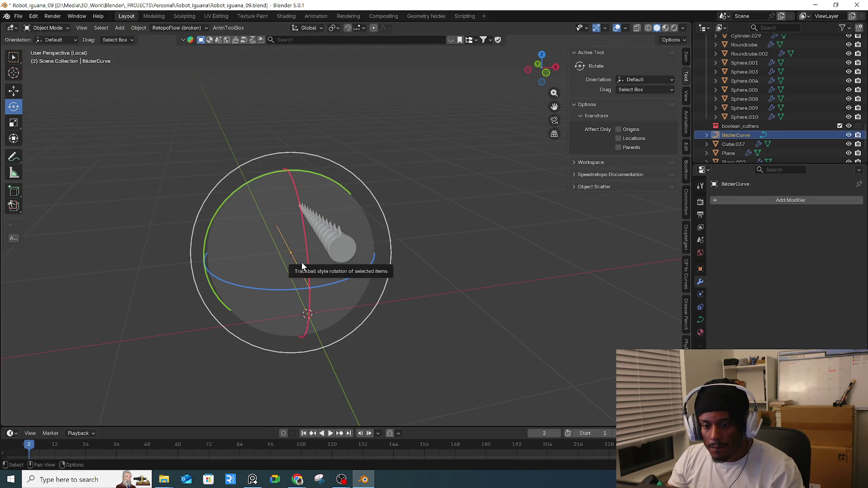
- Cancel a Z move of the curve and drag its end control point, bending the tail
key(g)
key(z)
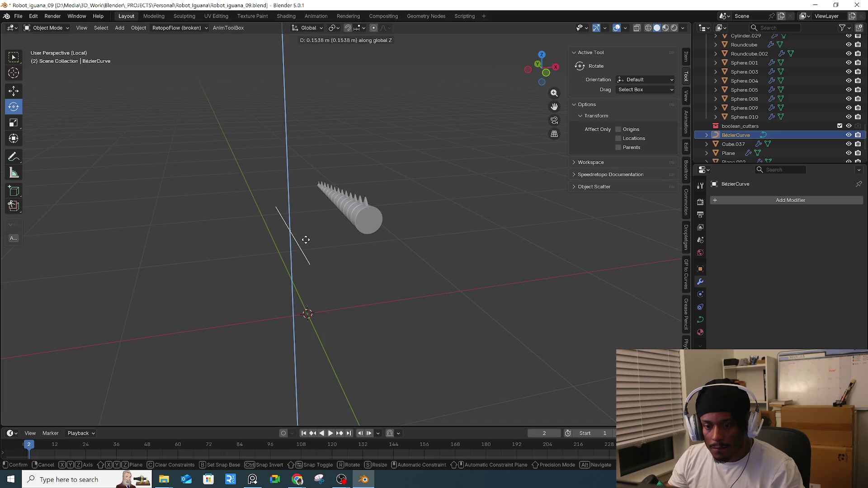
key(Escape)
key(Tab)
click(285, 230)
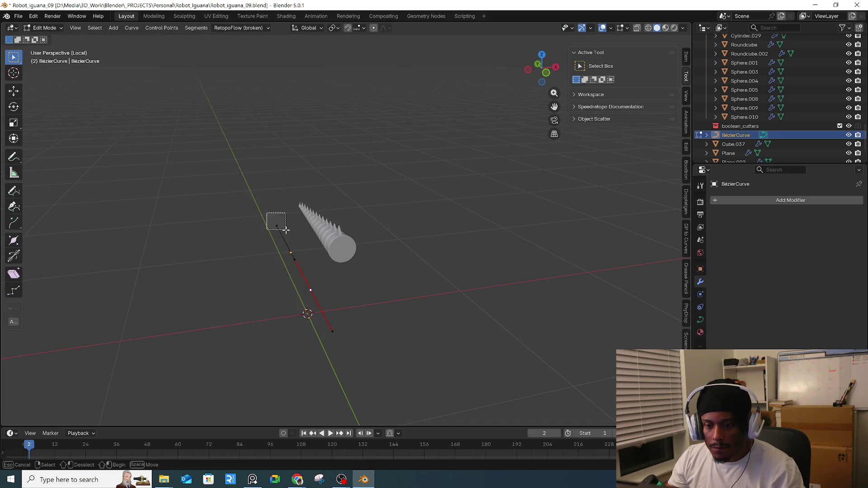
key(g)
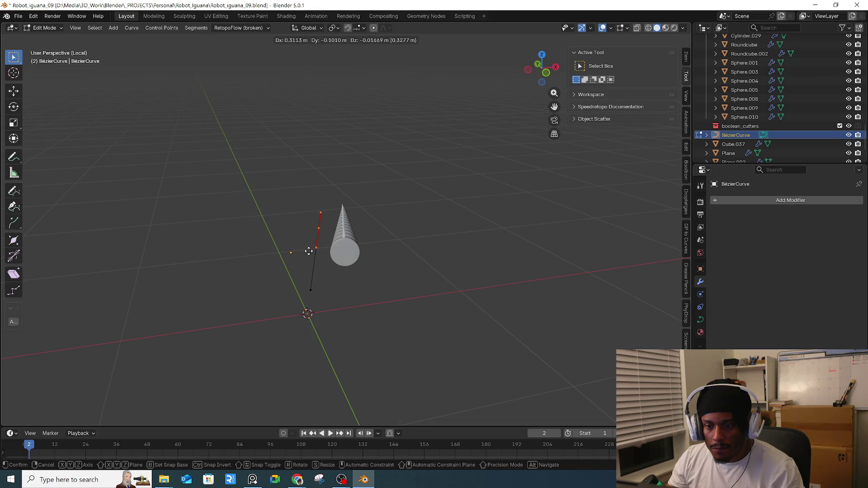
click(286, 252)
- Move further curve points to straighten and reshape the tail
middle_drag(277, 253, 325, 244)
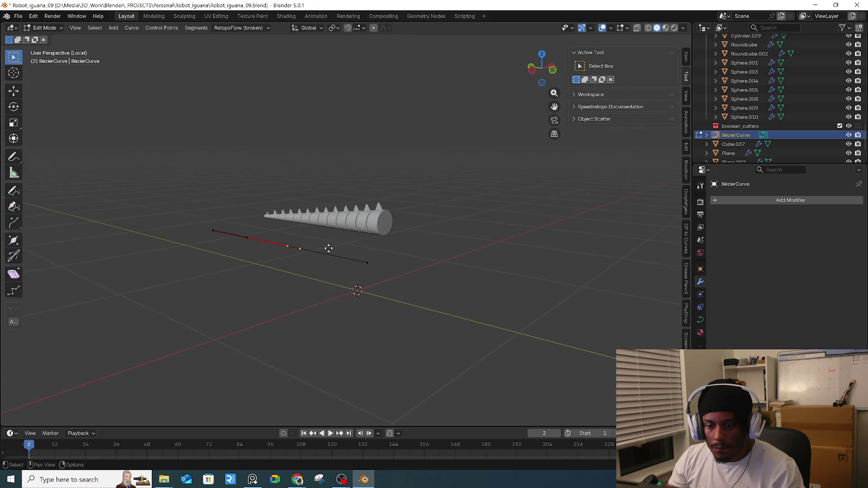
key(g)
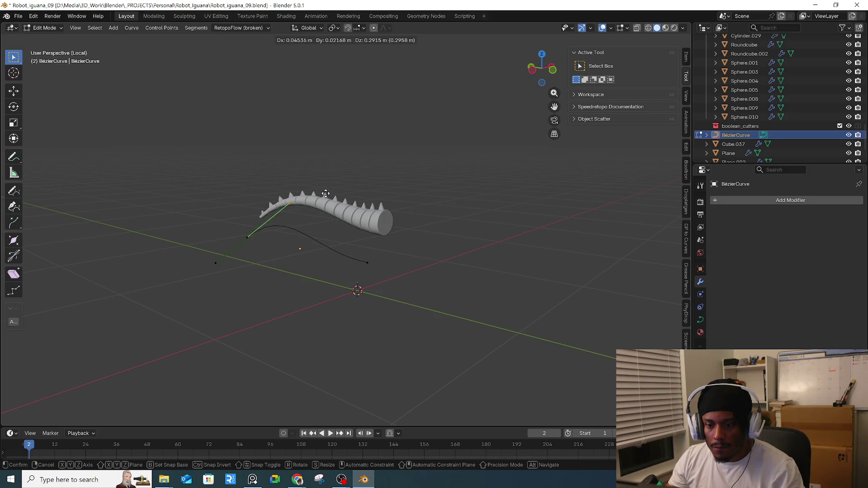
click(365, 265)
click(365, 266)
key(g)
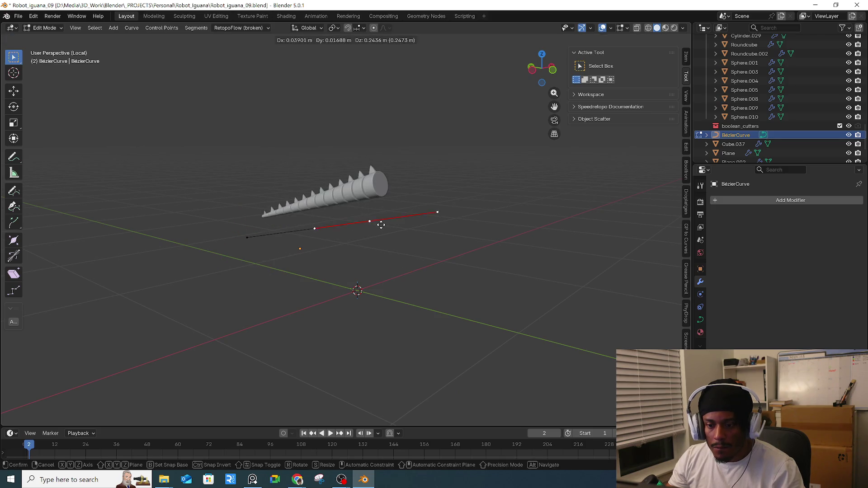
click(384, 228)
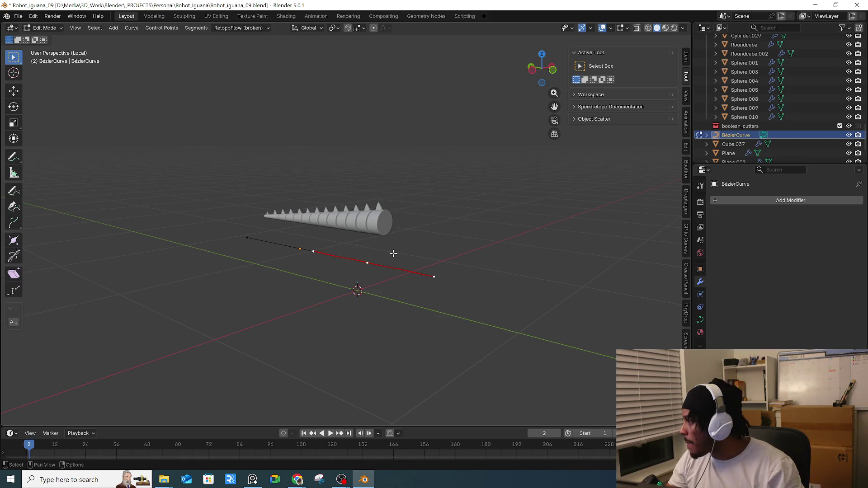
- Leave curve editing and open the tail cylinder's mesh in Edit Mode
middle_drag(396, 252, 401, 260)
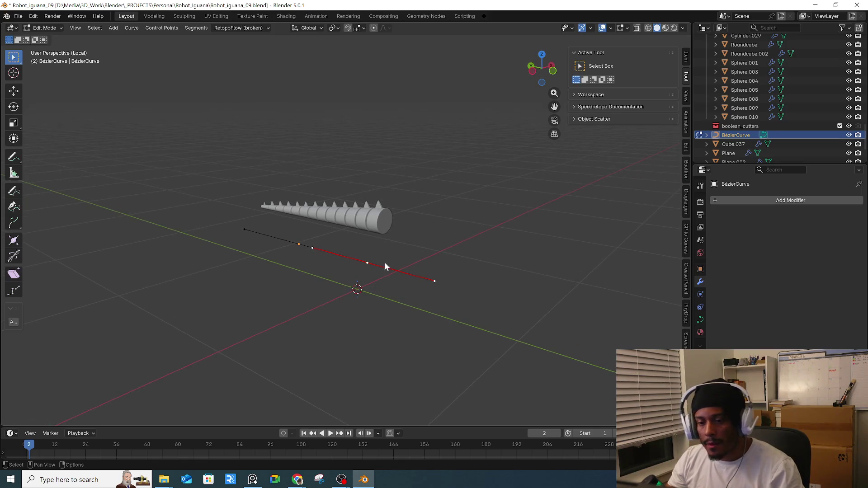
key(Tab)
click(379, 230)
key(Tab)
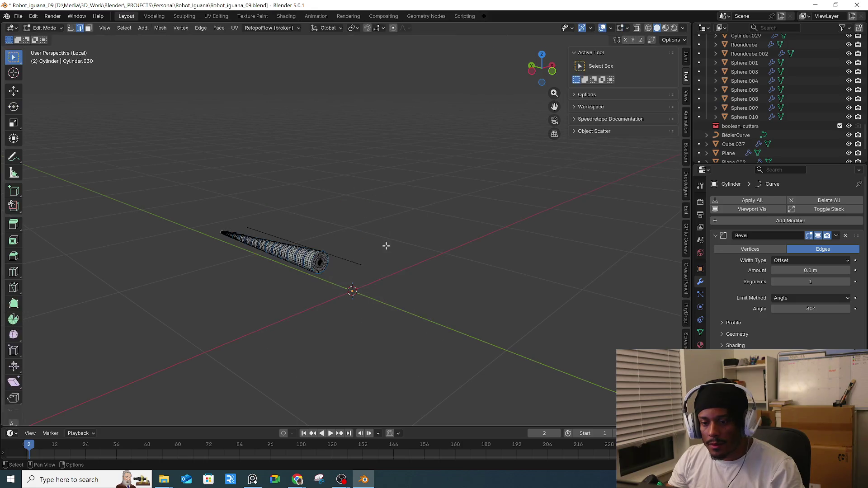
- Select the tail mesh and its connected geometry, testing and cancelling moves
mouse_move(387, 248)
middle_down()
mouse_move(347, 262)
mouse_move(300, 254)
middle_up()
drag(189, 198, 277, 310)
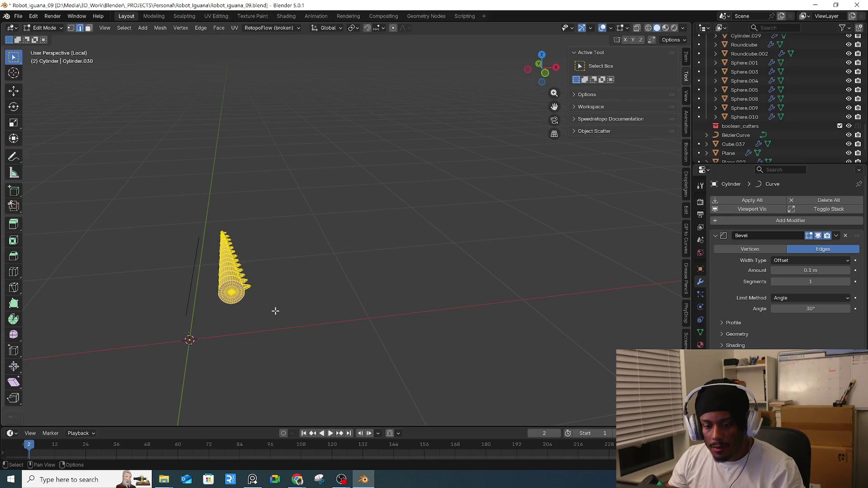
key(g)
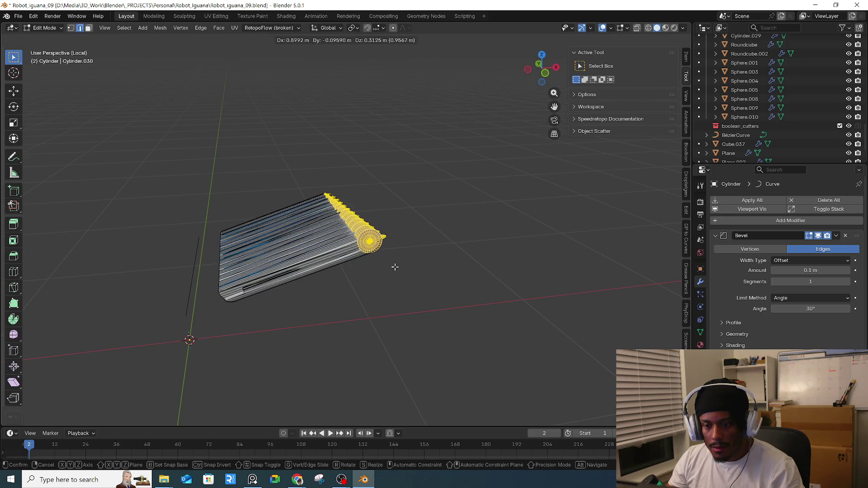
key(Escape)
key(ctrl+l)
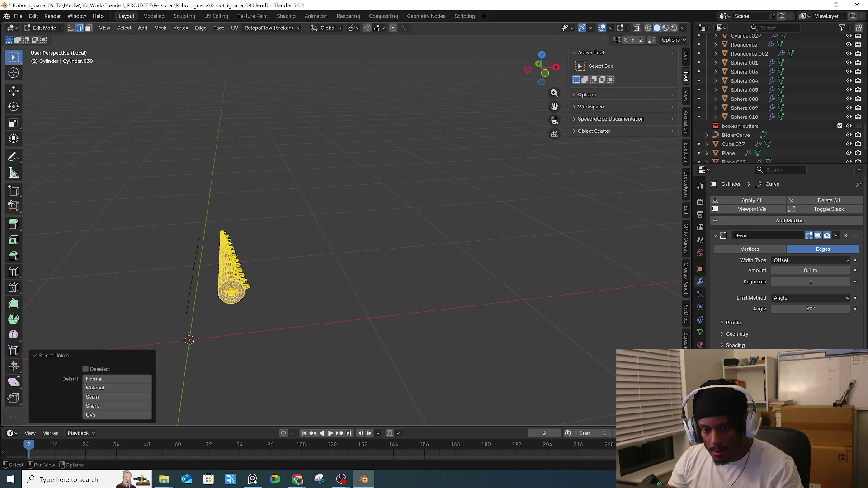
key(g)
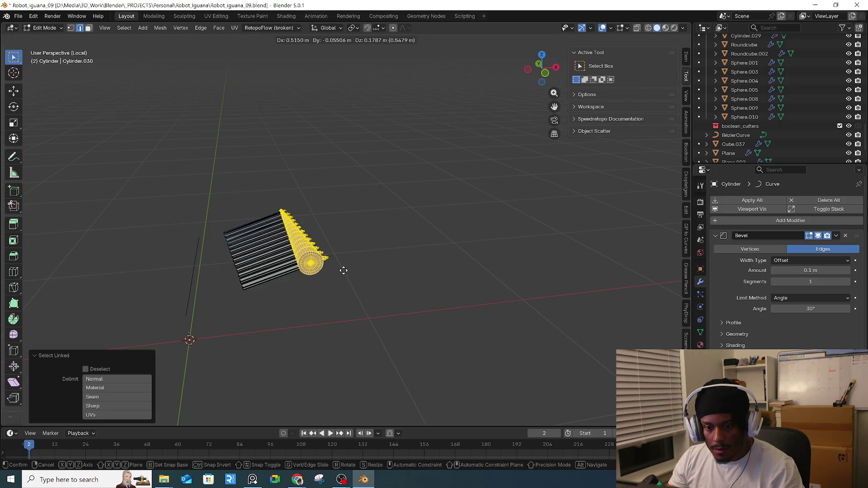
key(Escape)
click(325, 256)
- Box-select the whole tail mesh, move it, and check it in Object Mode
drag(266, 198, 210, 310)
key(g)
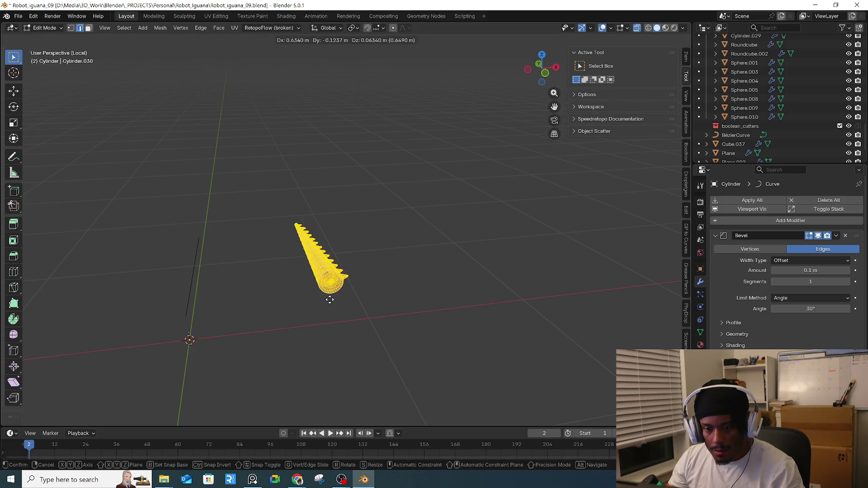
click(330, 299)
key(Tab)
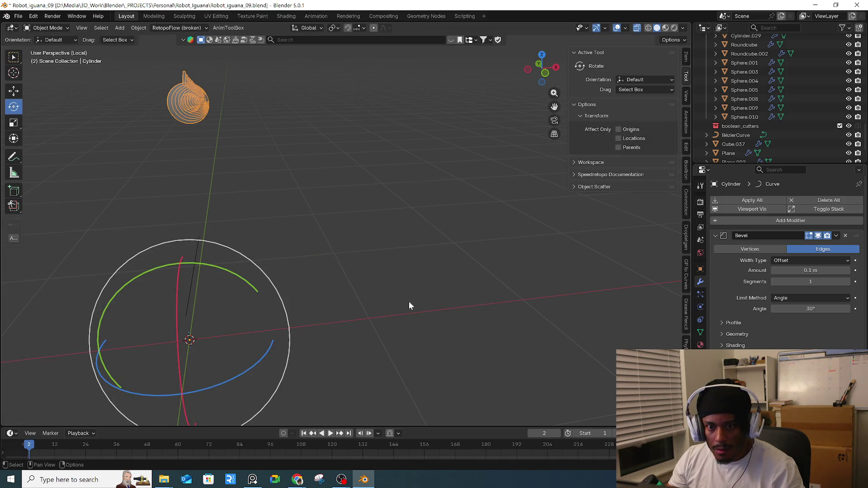
mouse_move(371, 292)
middle_down()
mouse_move(401, 292)
mouse_move(350, 281)
middle_up()
key(Tab)
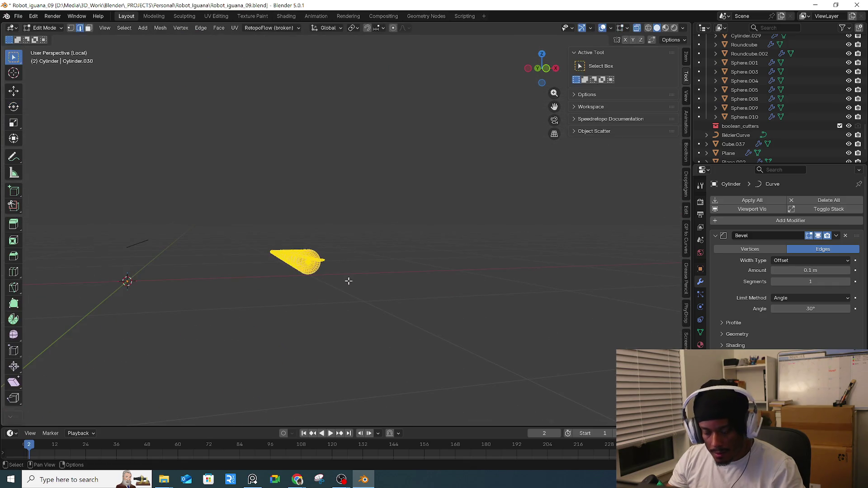
- In front view, move the tail geometry down along Z and reposition it
key(KP_1)
key(g)
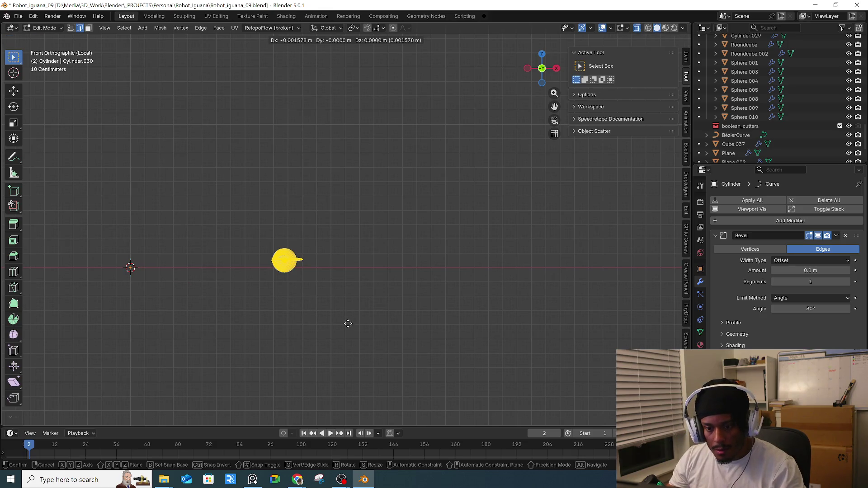
key(z)
click(345, 363)
key(Tab)
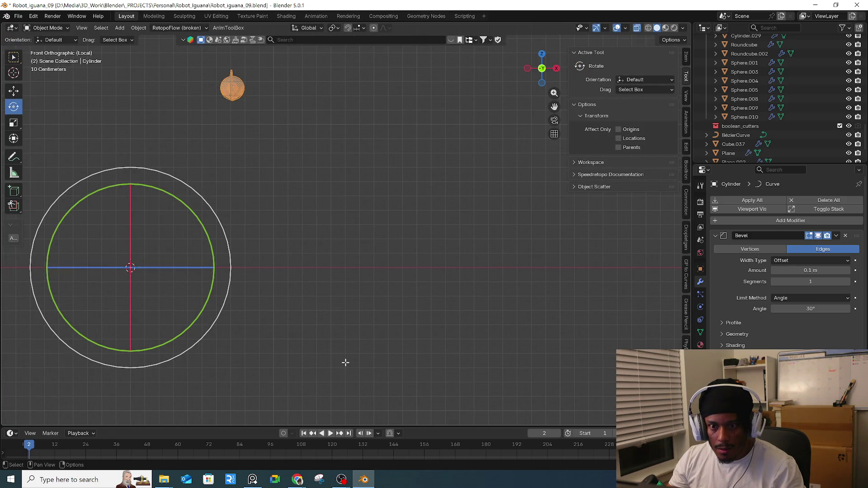
key(Tab)
key(g)
click(203, 360)
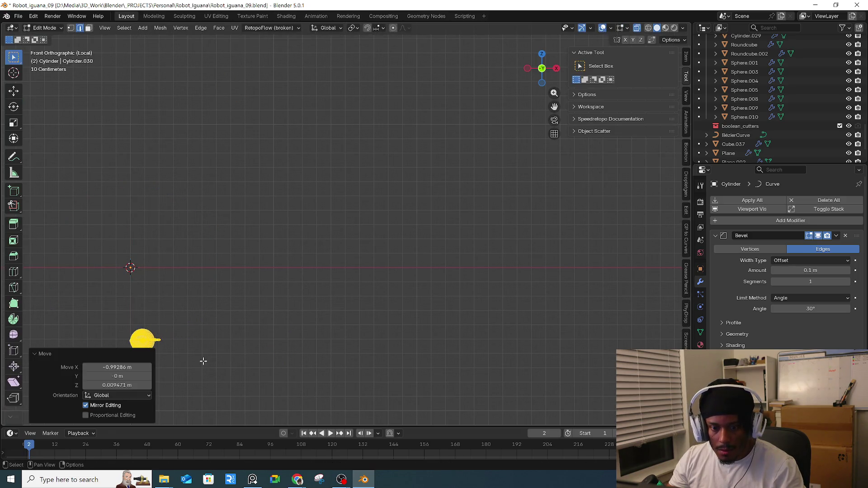
- Nudge the tail geometry through several moves, comparing against Object Mode
mouse_move(203, 361)
middle_down()
mouse_move(209, 329)
mouse_move(232, 330)
mouse_move(295, 296)
mouse_move(357, 285)
middle_up()
key(g)
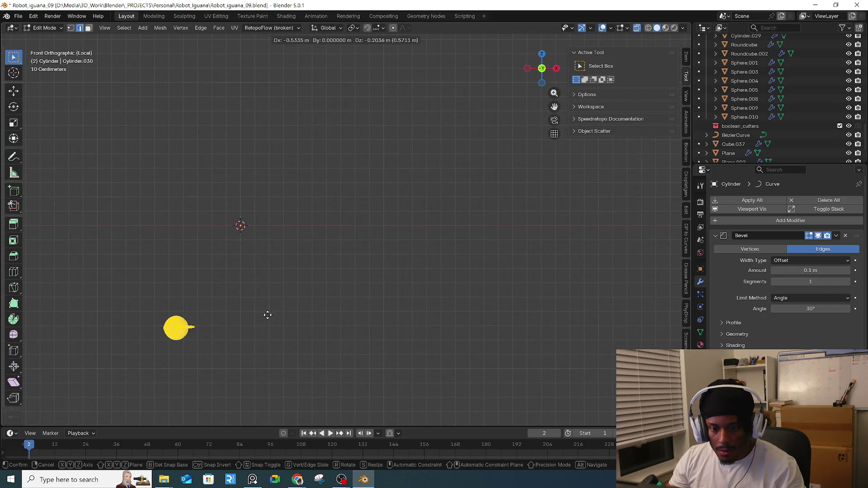
click(265, 314)
key(Tab)
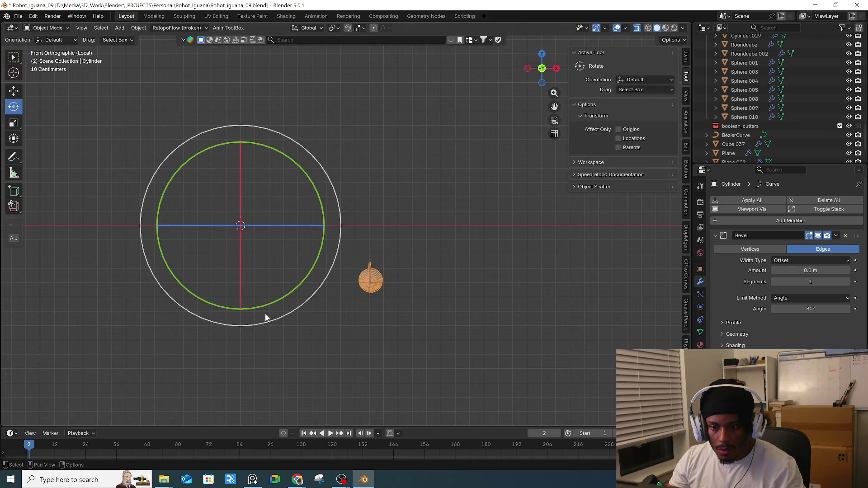
key(Tab)
key(g)
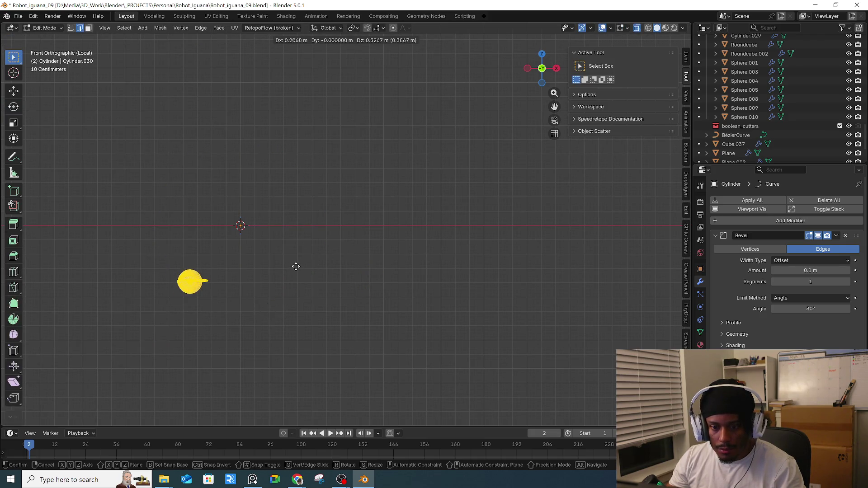
click(299, 266)
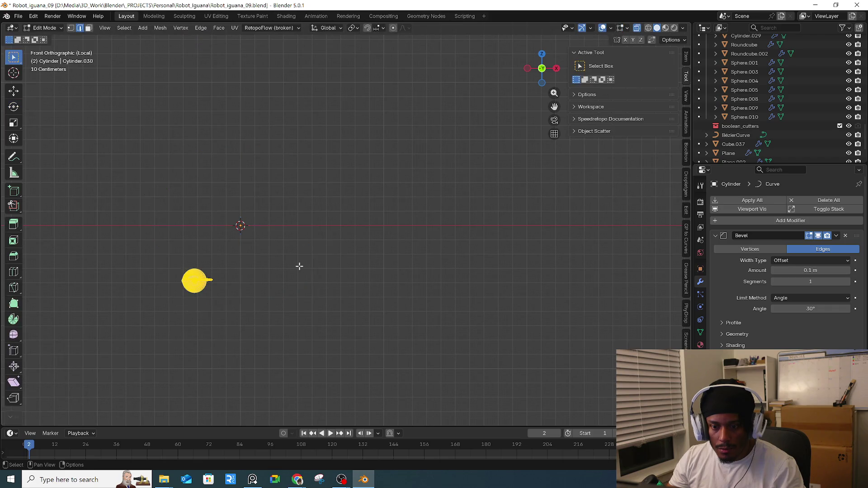
key(g)
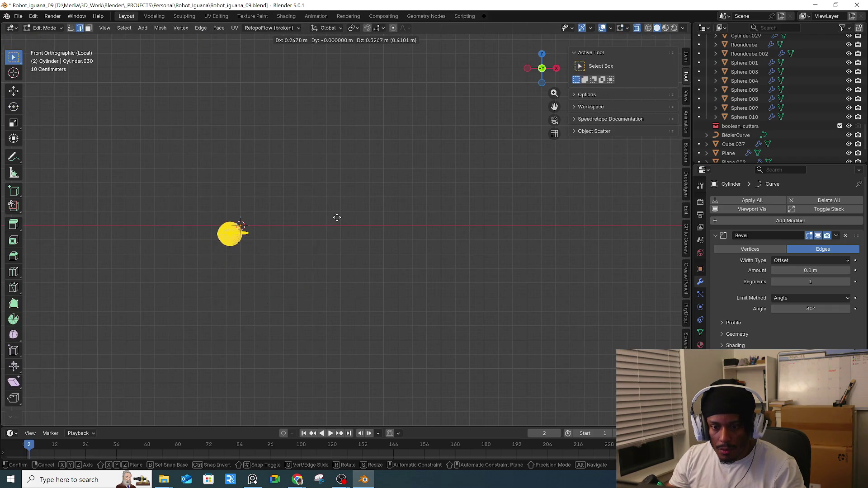
click(345, 213)
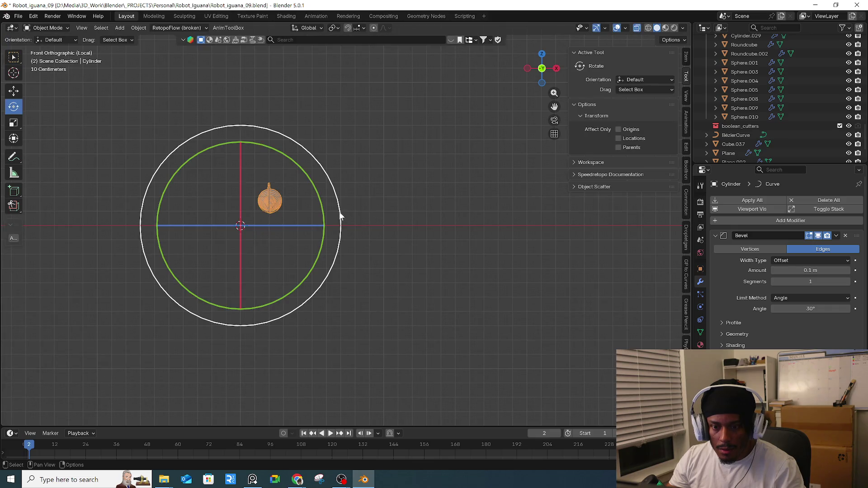
- Shift the tail geometry about 0.32 m left, then down beside the origin
key(g)
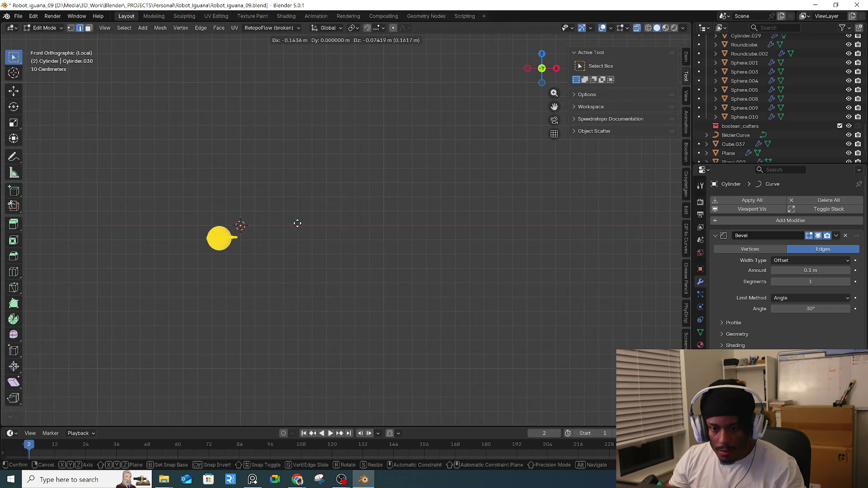
click(286, 218)
key(g)
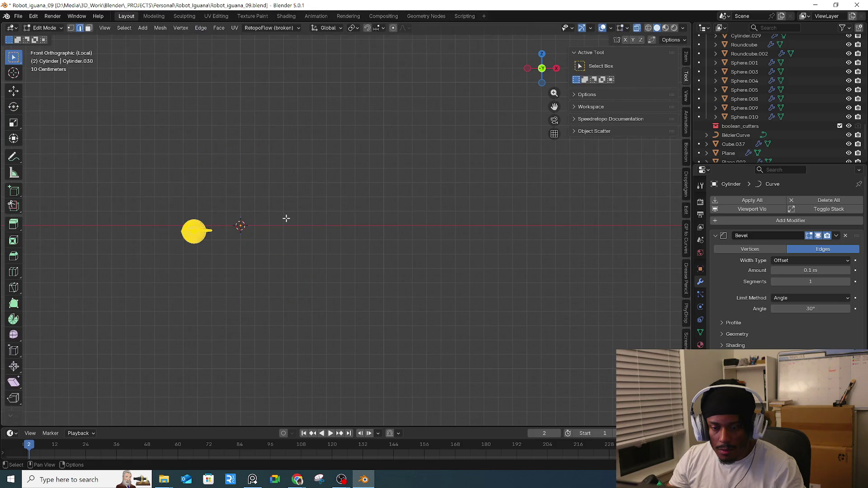
click(331, 227)
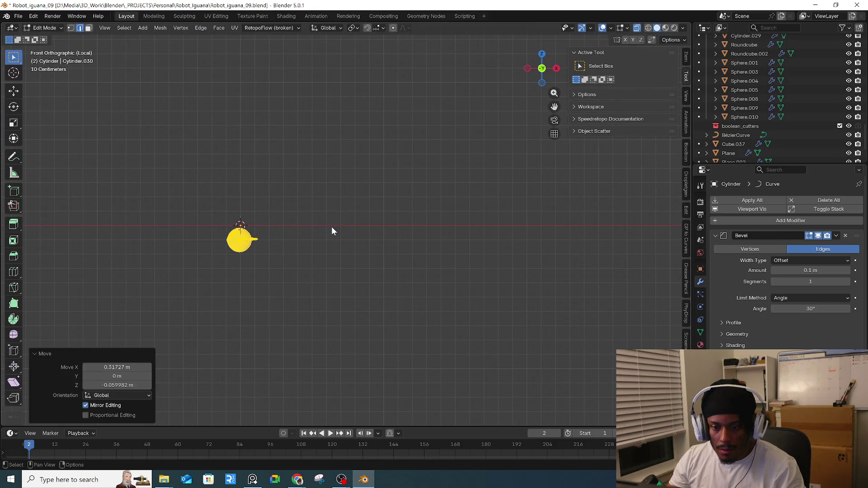
key(g)
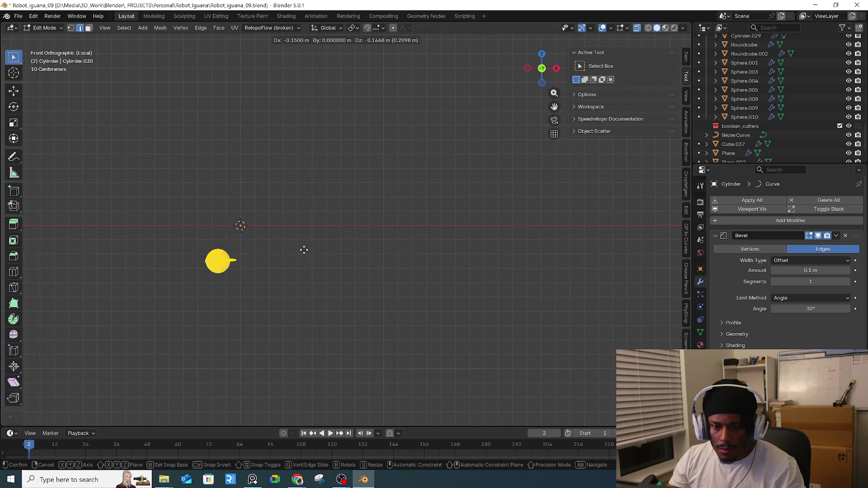
click(303, 249)
- Return to Object Mode and cancel an X-axis move of the tail object
key(Tab)
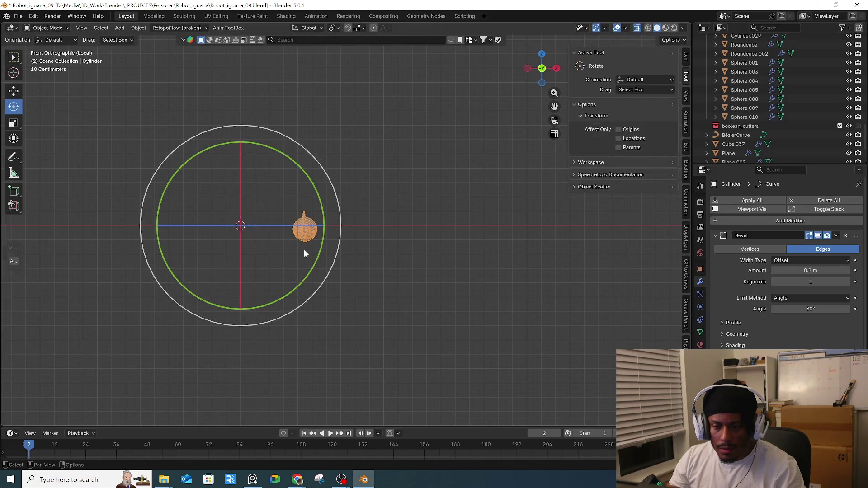
key(g)
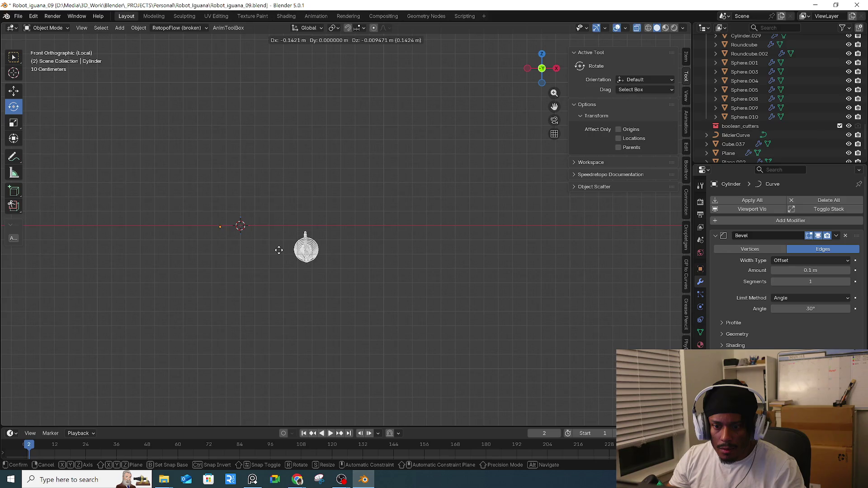
key(x)
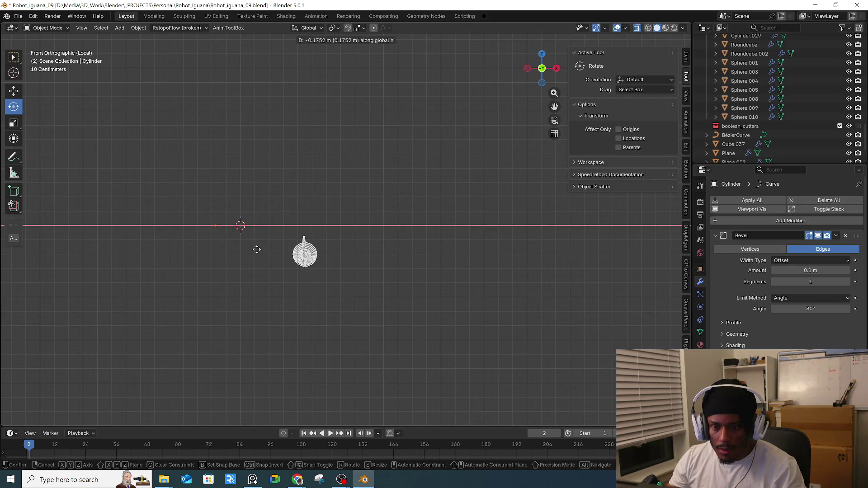
right_click(276, 245)
middle_drag(276, 245, 327, 273)
- Undo the spiked tail's trial rotations back to an earlier position and select the cylinder
key(ctrl+z)
key(ctrl+z)
key(ctrl+z)
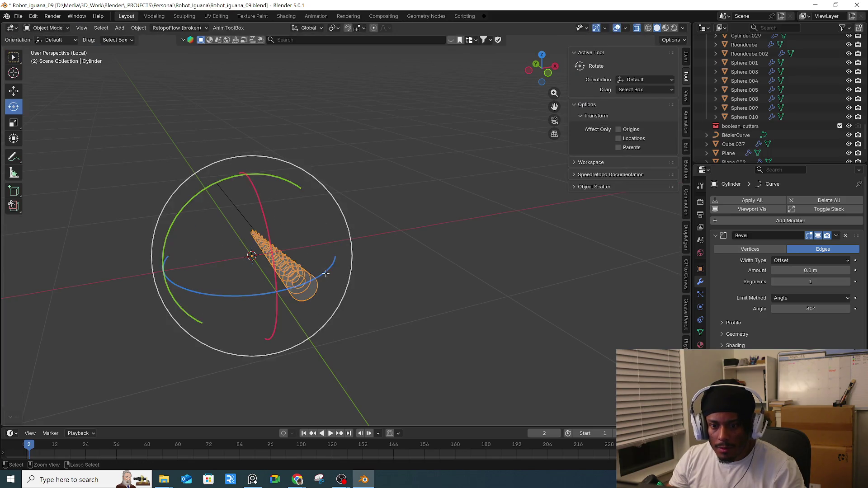
key(ctrl+z)
key(ctrl+z)
key(ctrl+z)
key(ctrl+z)
key(ctrl+z)
key(ctrl+z)
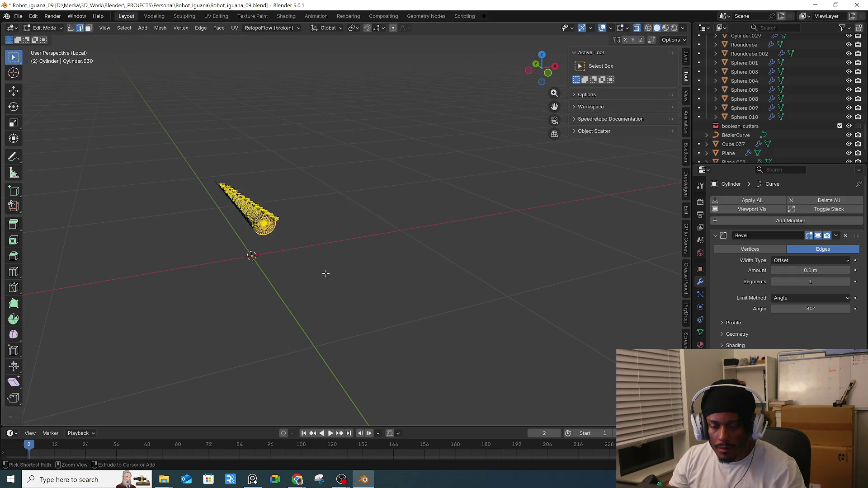
key(ctrl+z)
middle_drag(329, 275, 341, 269)
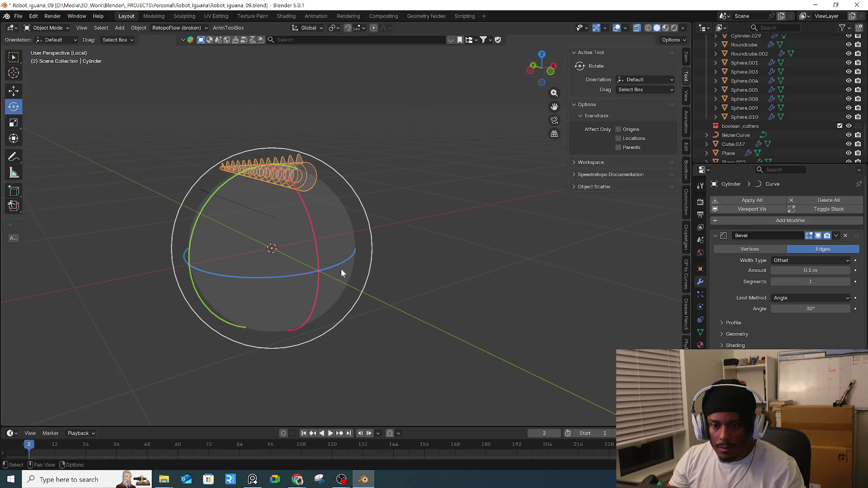
key(ctrl+z)
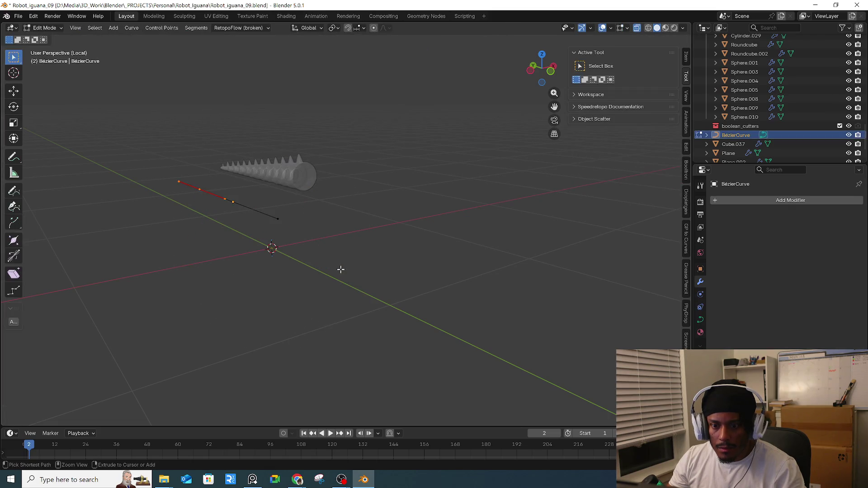
key(ctrl+shift+z)
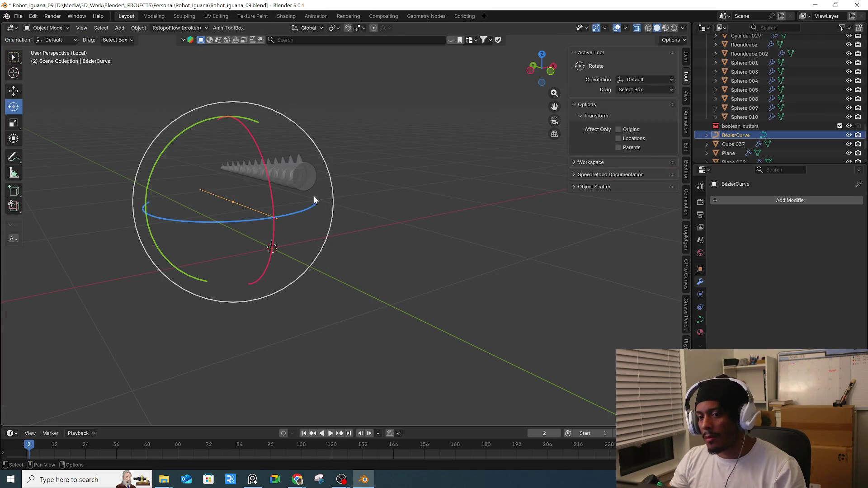
click(313, 192)
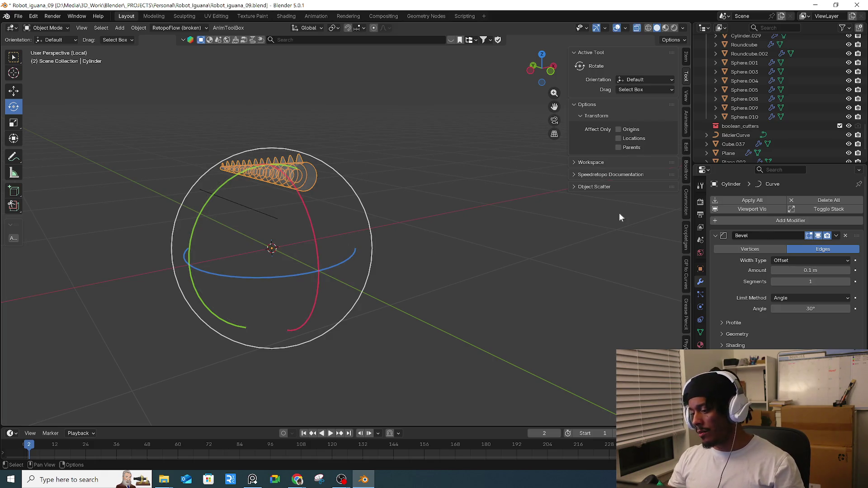
- Step back and forth through the undo history to return to the rotated cylinder state
scroll(866, 297, down, 1)
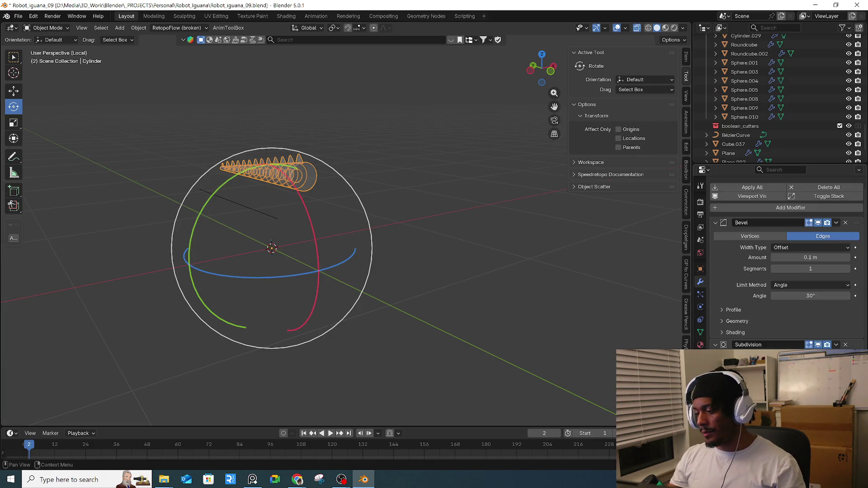
key(ctrl+shift+z)
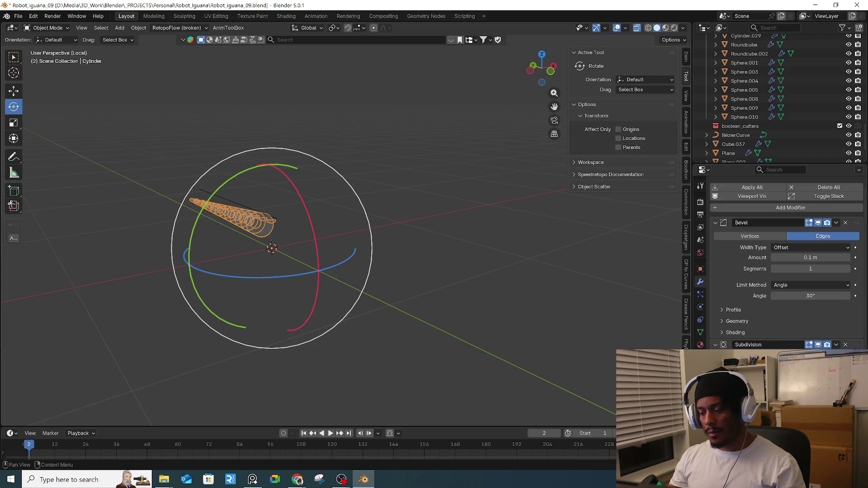
scroll(787, 265, up, 1)
mouse_move(482, 208)
middle_down()
mouse_move(409, 216)
mouse_move(430, 209)
mouse_move(484, 232)
middle_up()
key(ctrl+z)
key(ctrl+z)
key(ctrl+z)
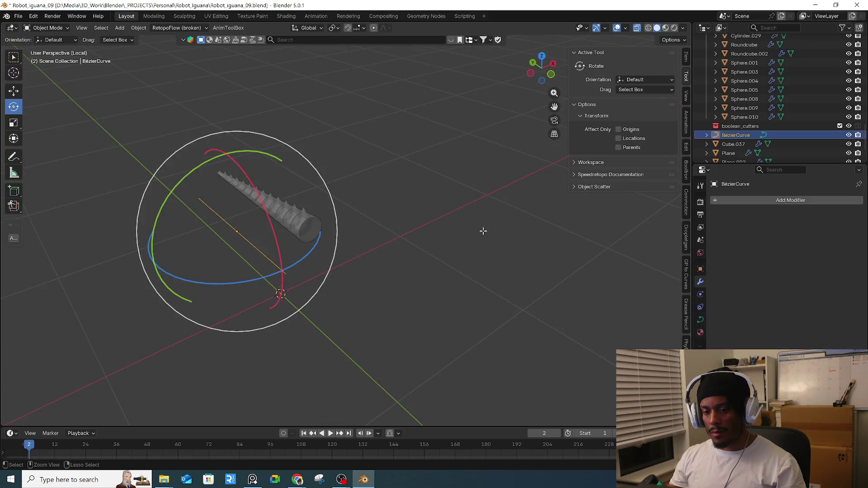
key(ctrl+z)
key(ctrl+z)
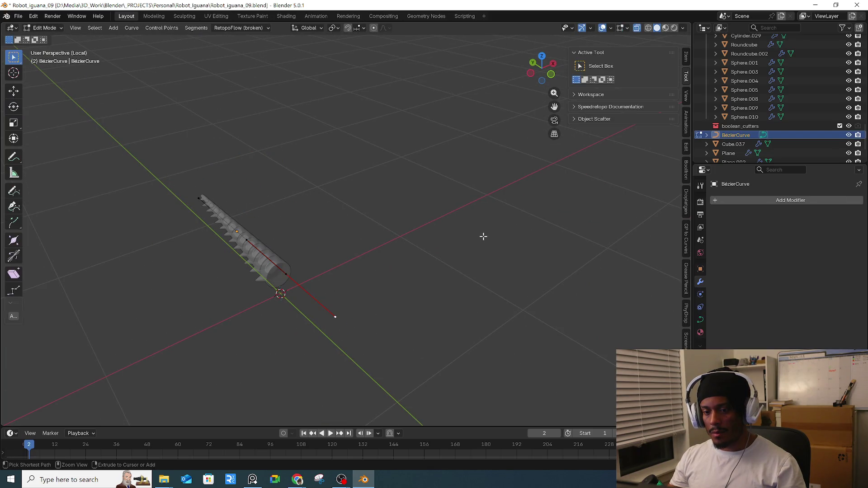
key(ctrl+z)
key(ctrl+shift+z)
key(ctrl+z)
key(ctrl+z)
key(ctrl+shift+z)
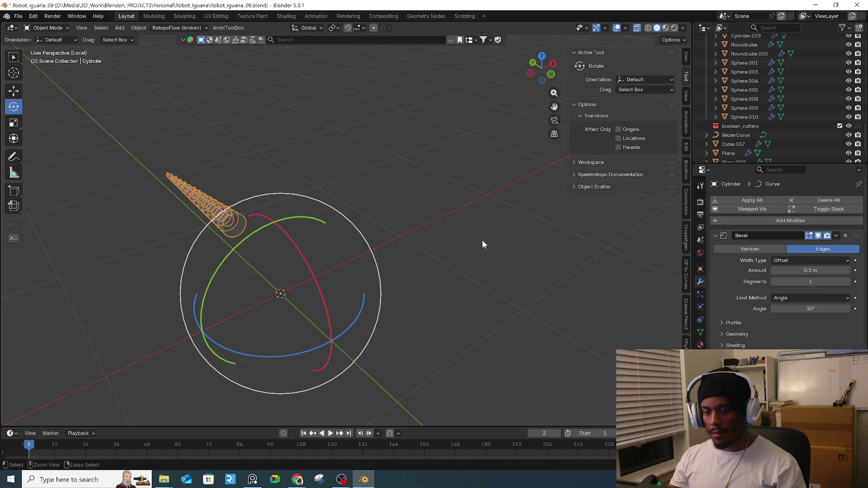
- Show the Item transform values and select the BézierCurve at about 0.0068, 1.1171, 0.185 m
mouse_move(481, 239)
middle_down()
mouse_move(463, 235)
mouse_move(468, 245)
middle_up()
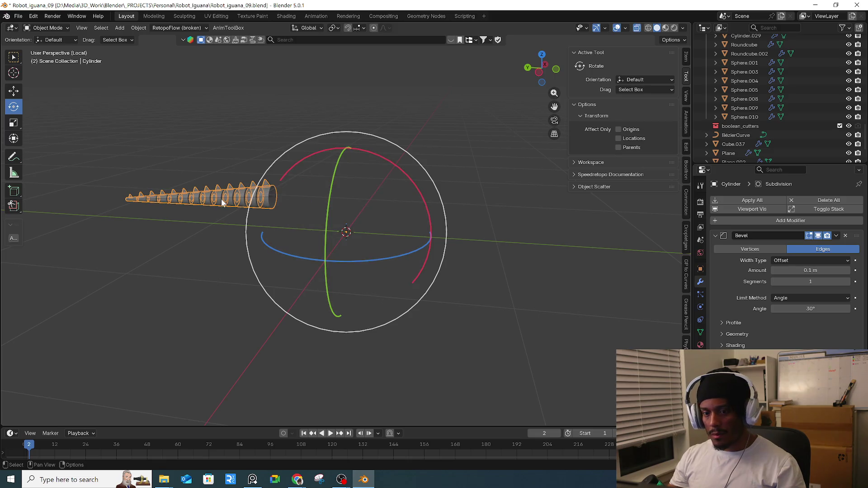
middle_drag(219, 204, 285, 205)
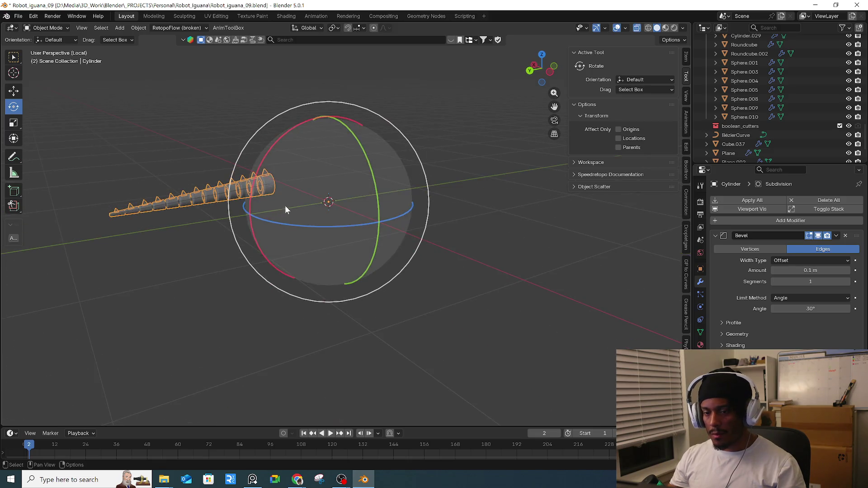
click(685, 57)
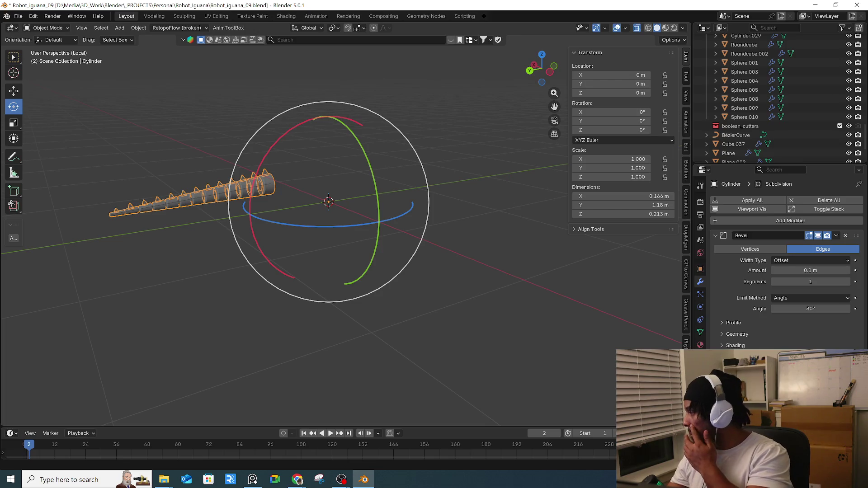
mouse_move(420, 190)
middle_down()
mouse_move(410, 211)
mouse_move(260, 252)
mouse_move(263, 225)
middle_up()
click(249, 219)
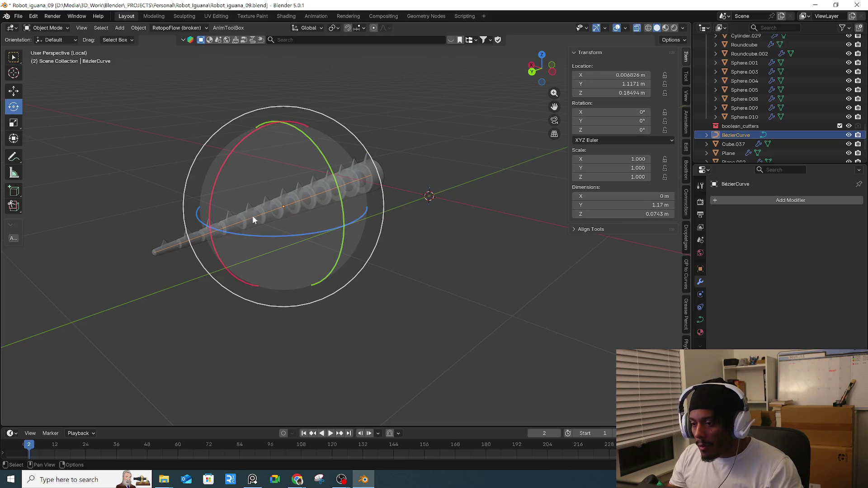
- Apply the BézierCurve's rotation and scale, then try Clear All and undo it
key(ctrl+a)
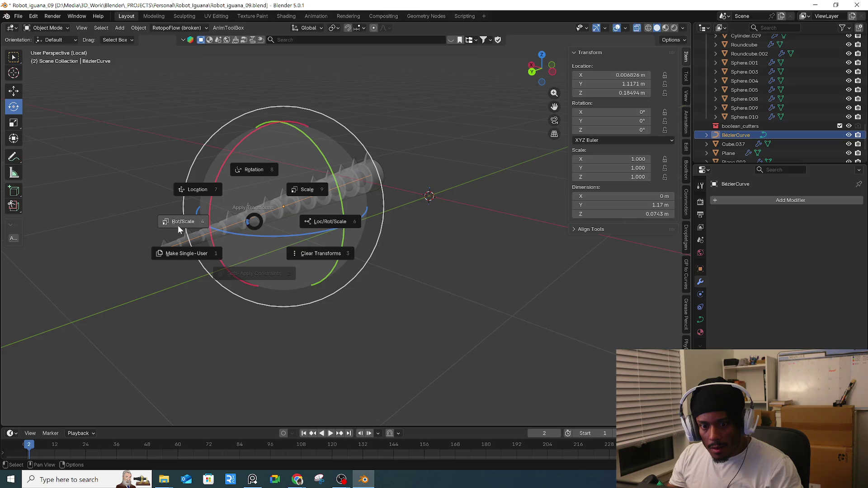
click(177, 225)
key(ctrl+a)
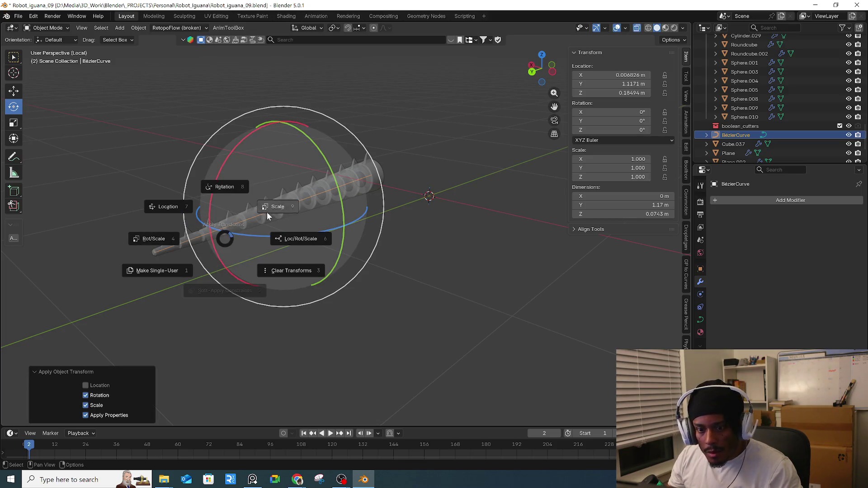
click(286, 275)
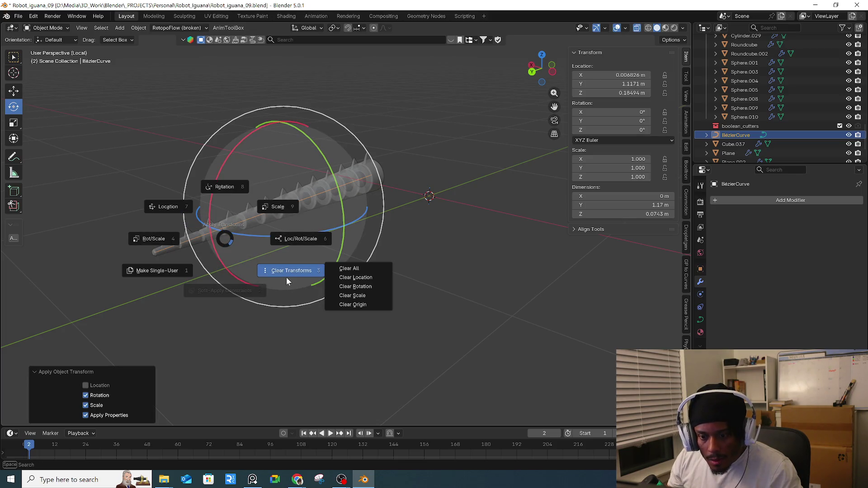
click(347, 269)
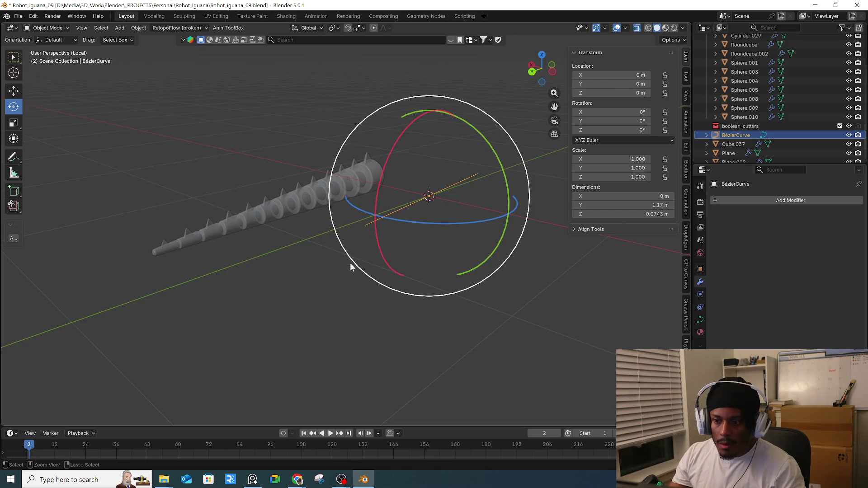
middle_drag(404, 257, 362, 247)
key(ctrl+z)
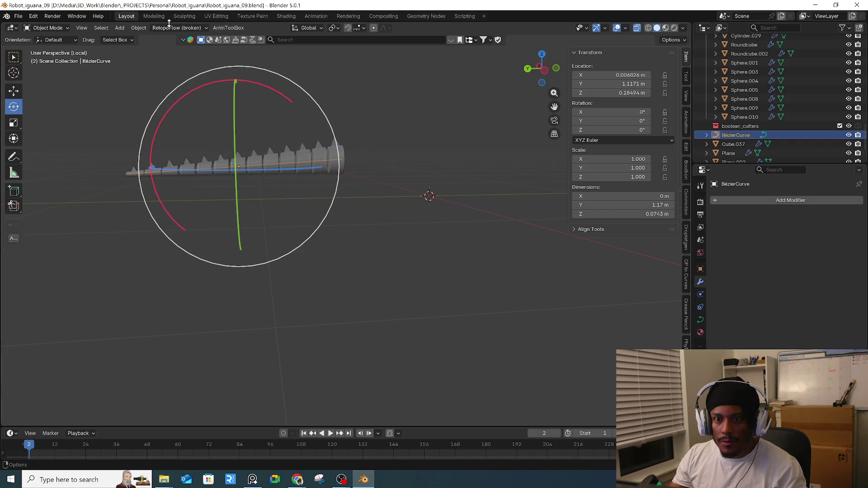
- Apply the curve's location via Object > Apply so it reads 0 m, then select the cylinder
click(136, 28)
mouse_move(171, 75)
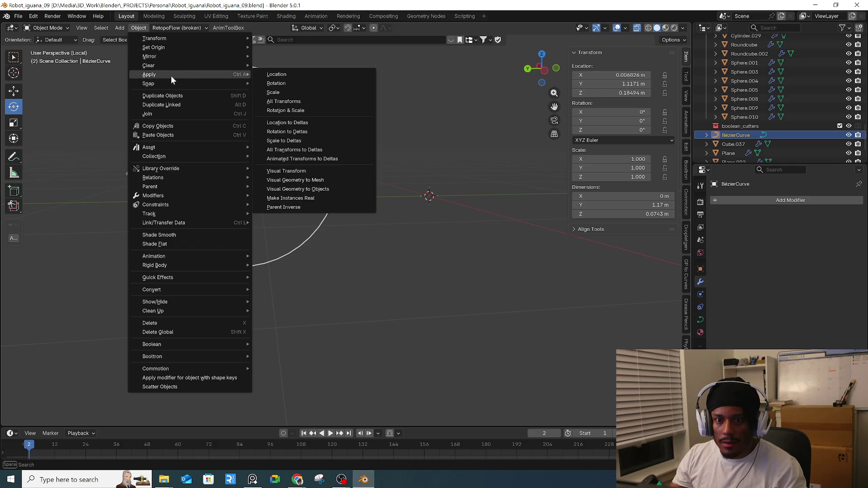
click(327, 75)
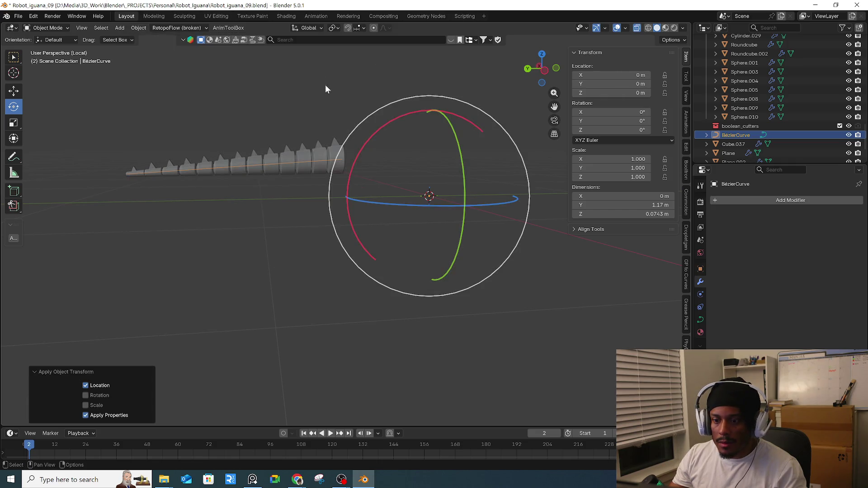
click(316, 155)
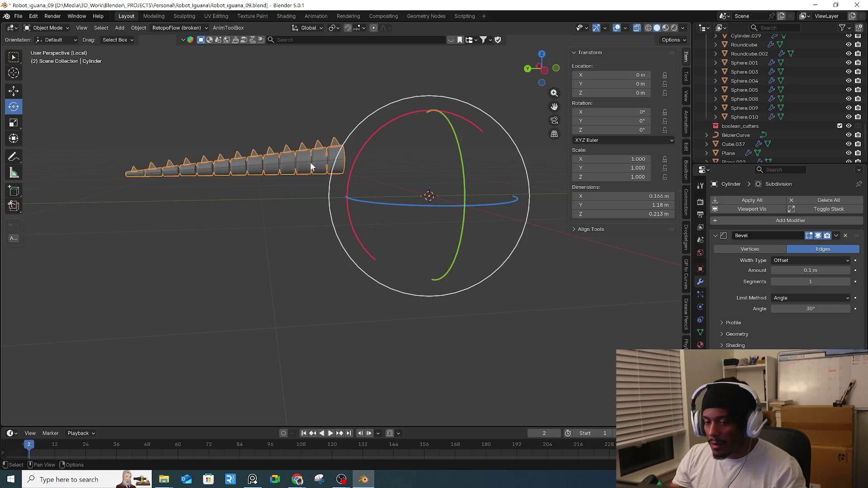
- Add a Curve modifier to the spiked tail cylinder with BézierCurve as its curve object
click(793, 223)
mouse_move(794, 224)
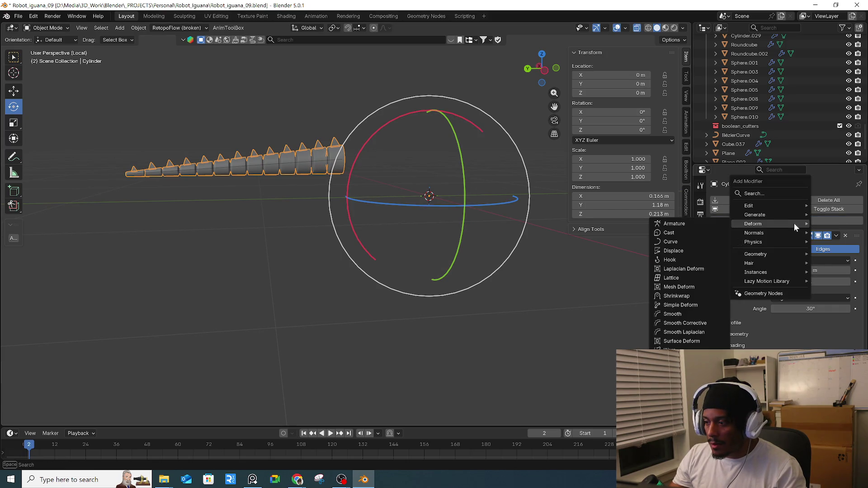
click(702, 239)
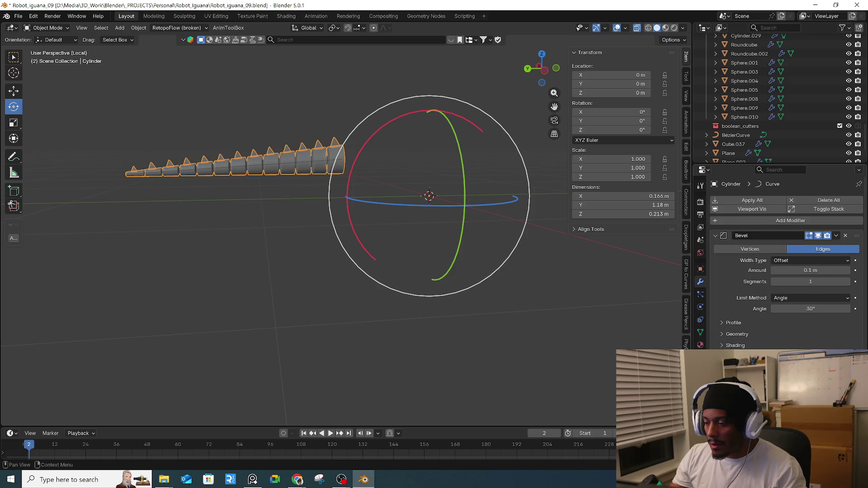
key(e)
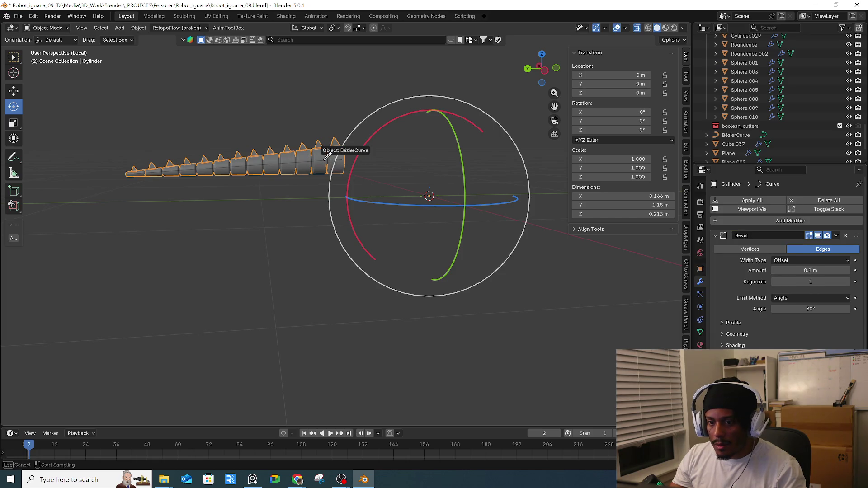
click(324, 164)
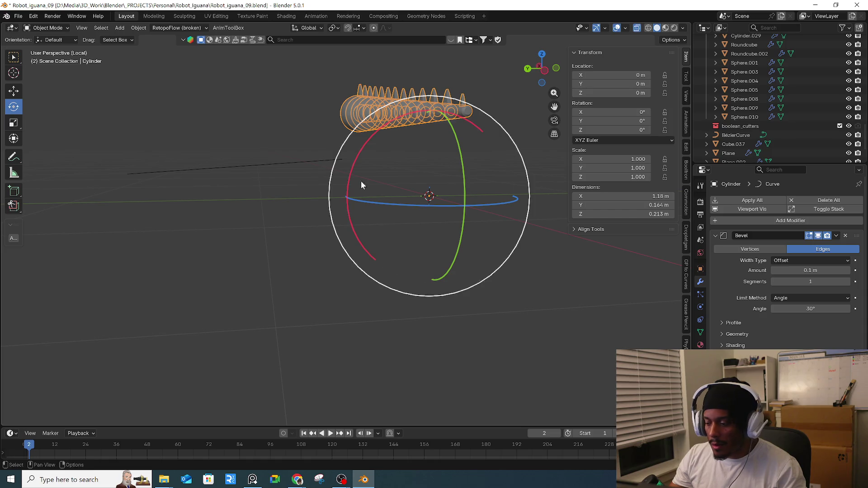
scroll(787, 262, down, 1)
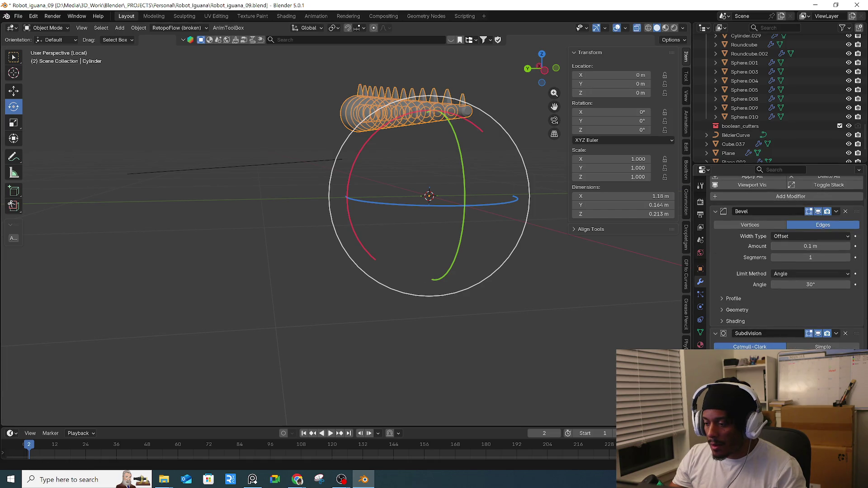
mouse_move(217, 224)
middle_down()
mouse_move(224, 212)
mouse_move(363, 246)
mouse_move(363, 239)
mouse_move(388, 231)
mouse_move(386, 241)
mouse_move(427, 265)
mouse_move(420, 260)
middle_up()
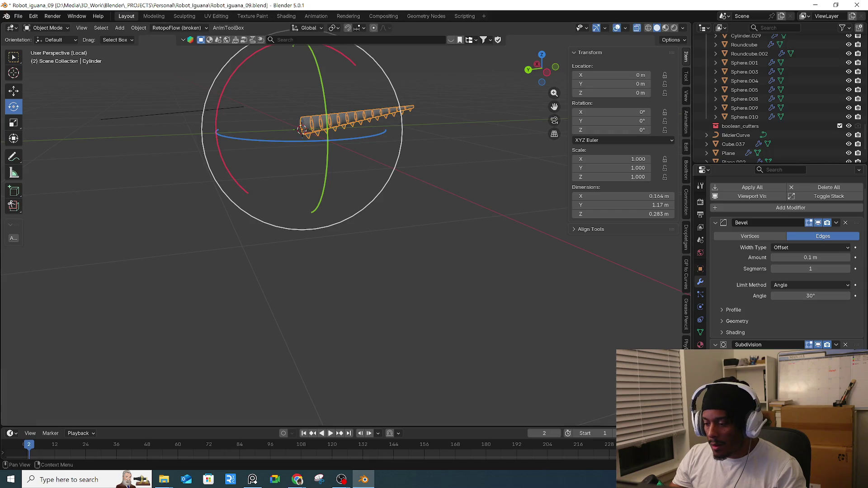
- Rotate the tail cylinder so it lies diagonally along the curve near the scene centre
key(ctrl+shift+z)
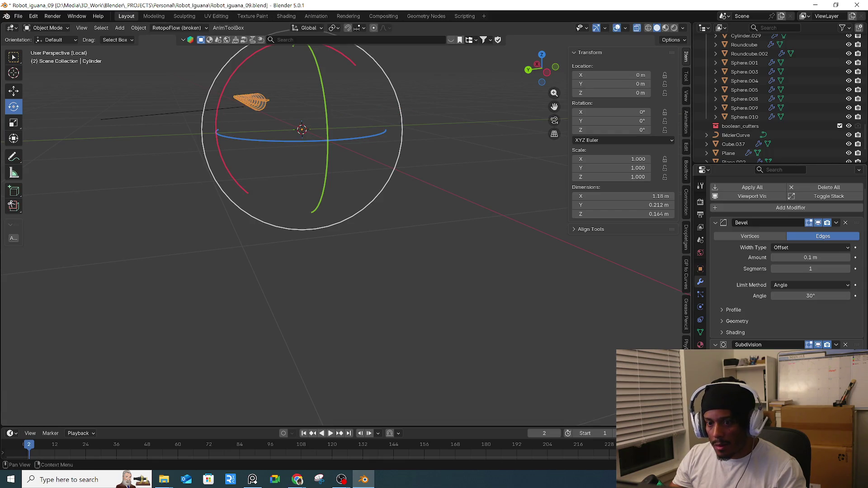
key(ctrl+z)
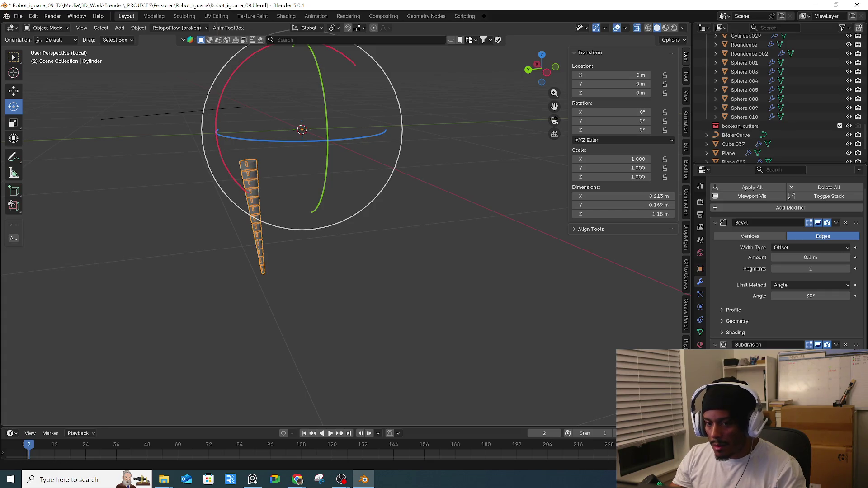
key(ctrl+z)
middle_drag(406, 284, 434, 335)
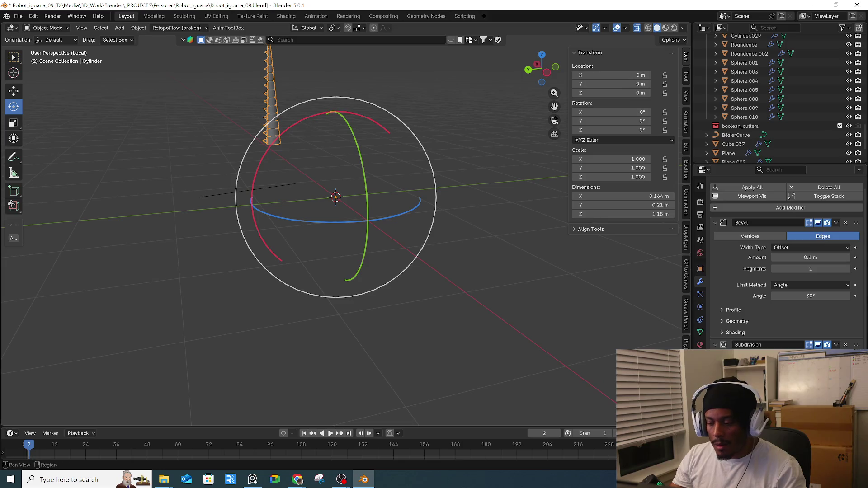
key(ctrl+shift+z)
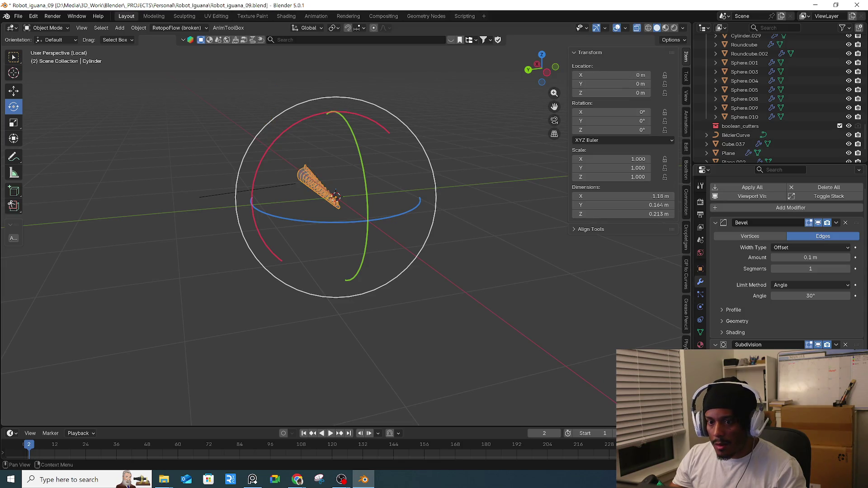
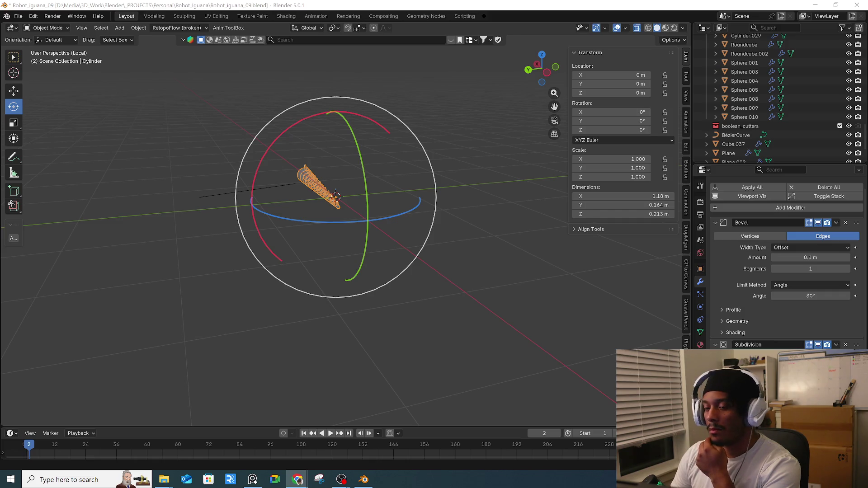
- Box-select the tail segment cylinder and move it -1.1253 m along Y
click(473, 187)
mouse_move(317, 275)
middle_down()
mouse_move(337, 197)
mouse_move(392, 217)
mouse_move(346, 167)
middle_up()
drag(197, 89, 370, 201)
key(g)
key(x)
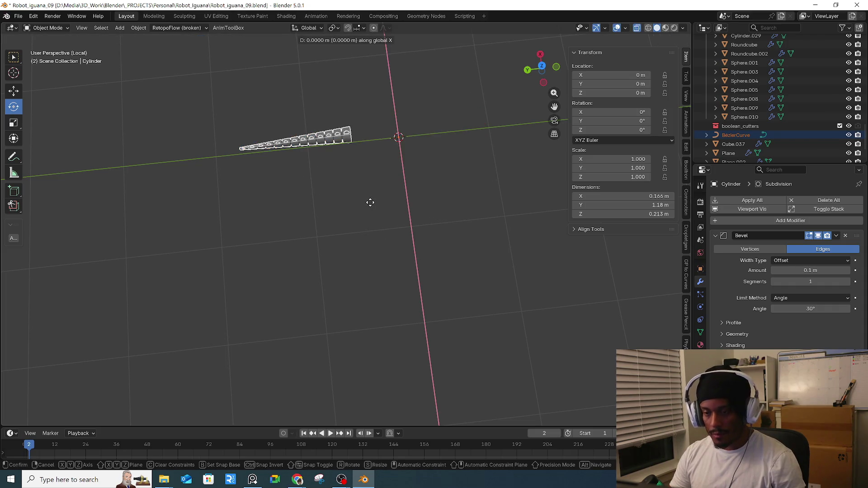
key(y)
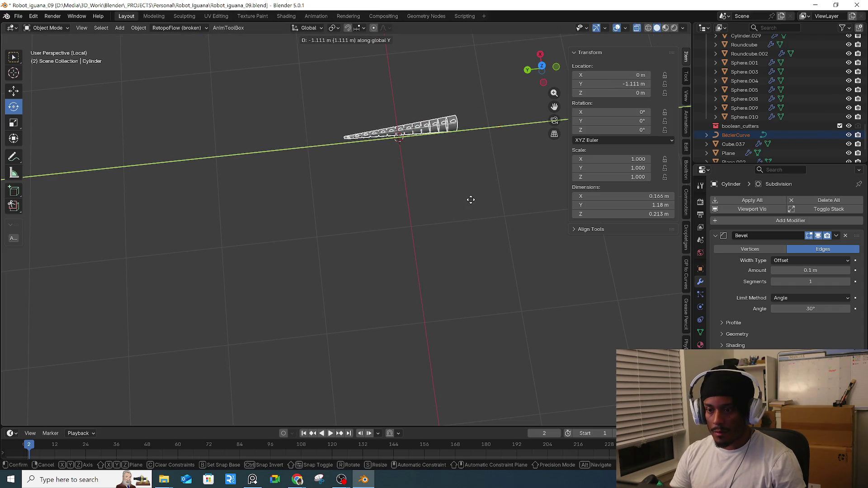
click(473, 201)
key(KP_7)
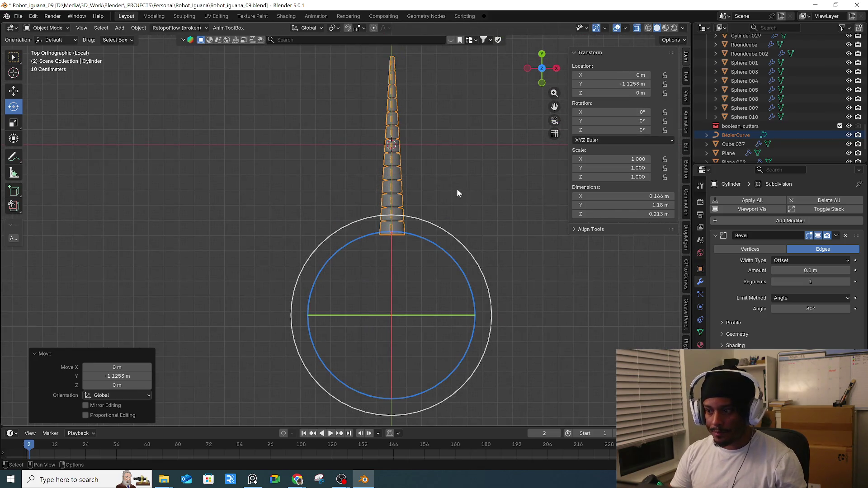
- Apply all transforms to the cylinder so its location reads 0 m
key(ctrl+a)
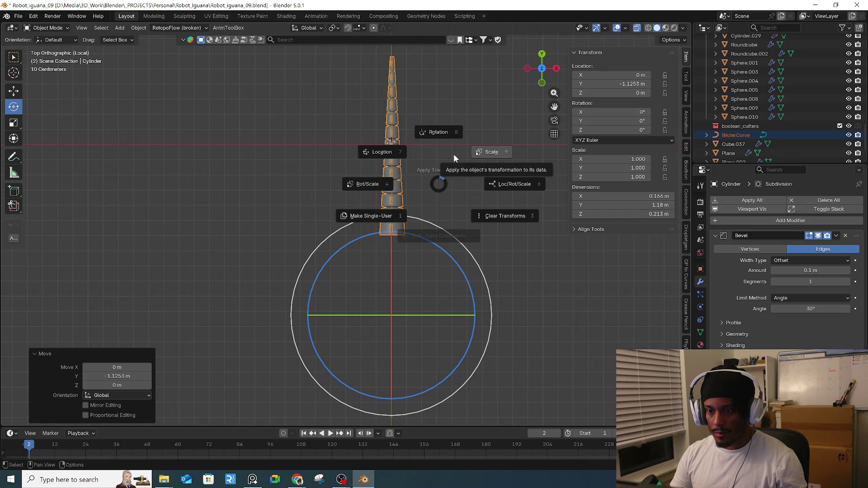
click(533, 186)
mouse_move(528, 187)
middle_down()
mouse_move(489, 166)
mouse_move(511, 132)
mouse_move(490, 154)
mouse_move(506, 163)
mouse_move(481, 174)
middle_up()
key(KP_5)
key(KP_1)
key(KP_3)
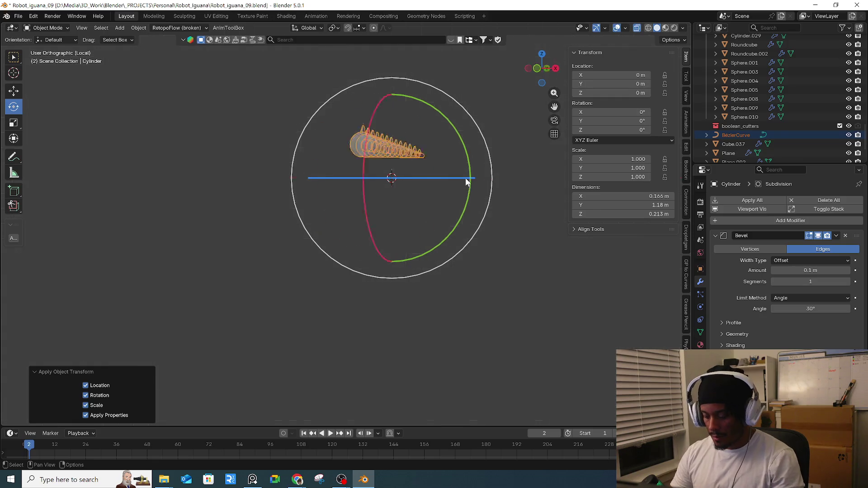
- Lower the tail chain about 0.201 m on Z and shift it 0.1135 m along Y
key(g)
key(z)
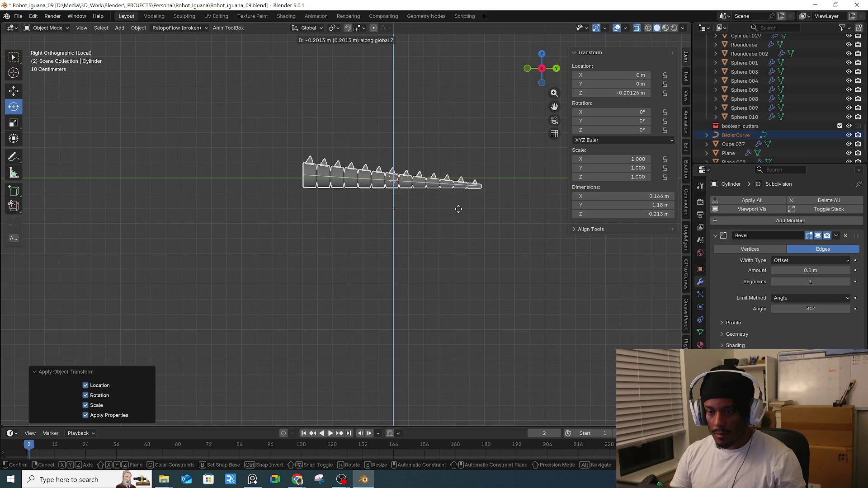
click(459, 208)
key(g)
key(y)
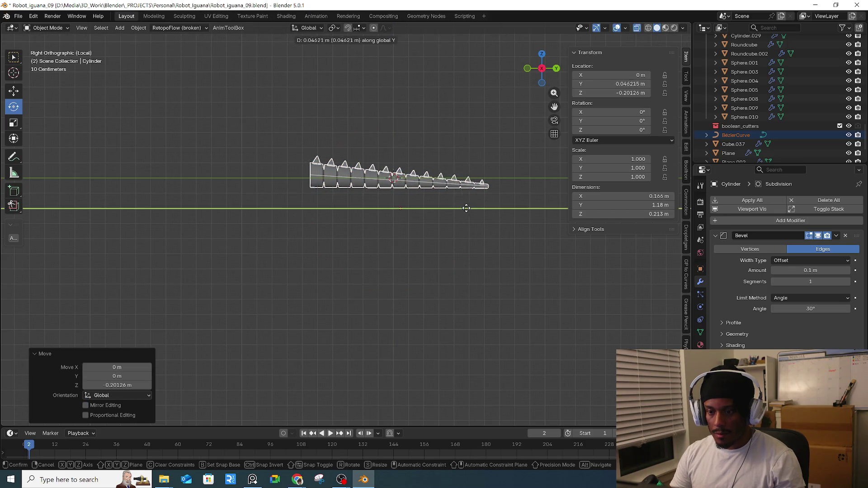
click(472, 207)
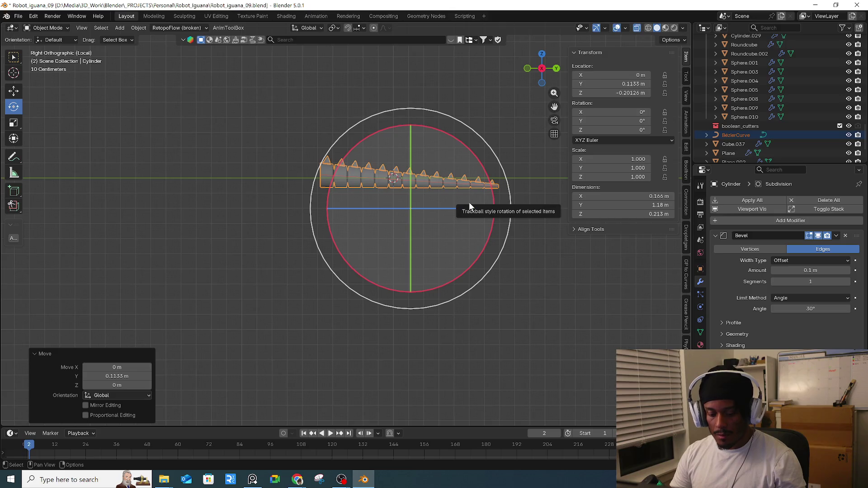
- Apply all transforms, reselect the tail Cylinder, and bring up the Add Modifier list
key(ctrl+a)
click(516, 210)
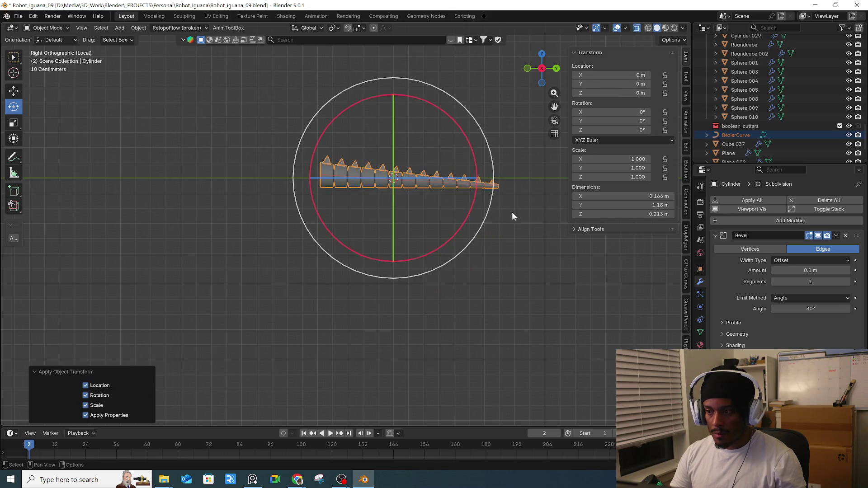
click(456, 204)
click(433, 180)
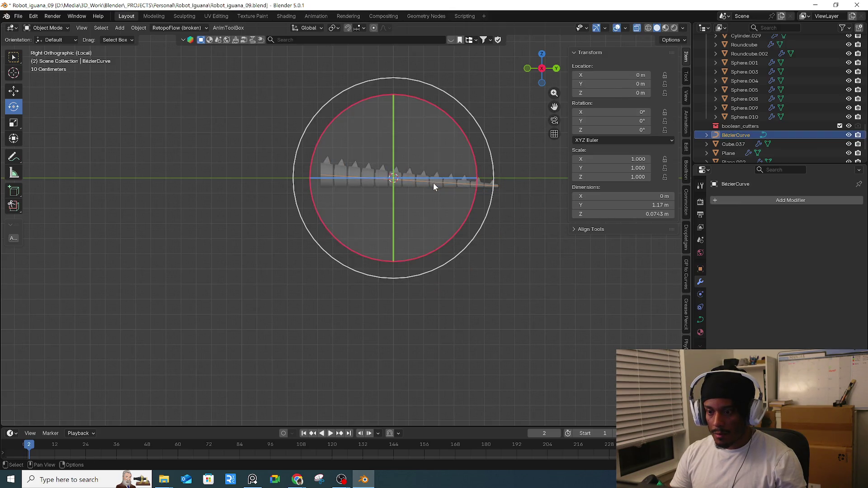
click(427, 188)
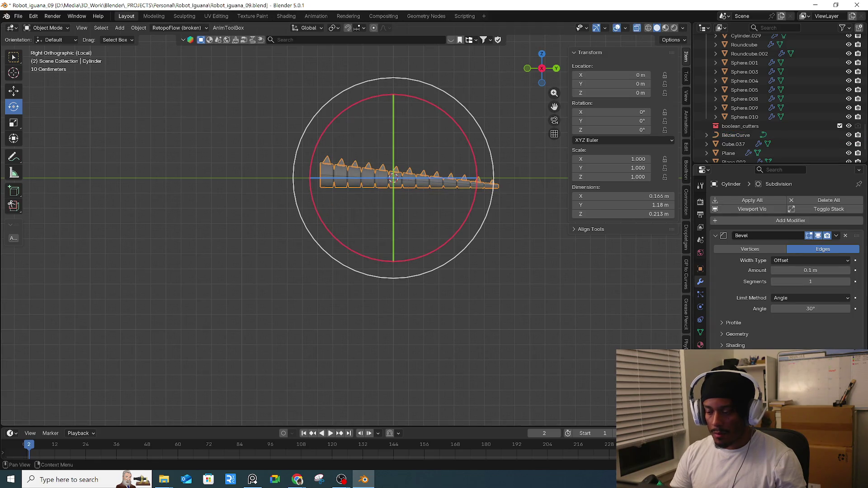
click(789, 221)
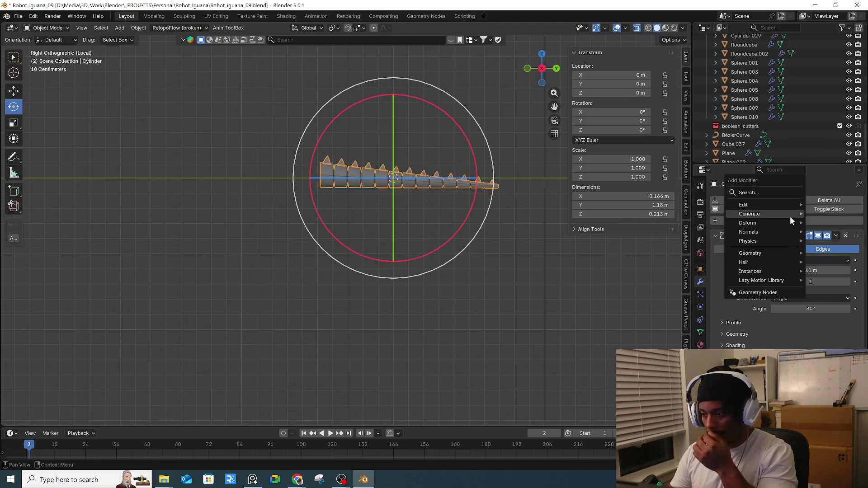
- Add a Curve deform modifier using BézierCurve and set the X rotation to 180°
mouse_move(756, 223)
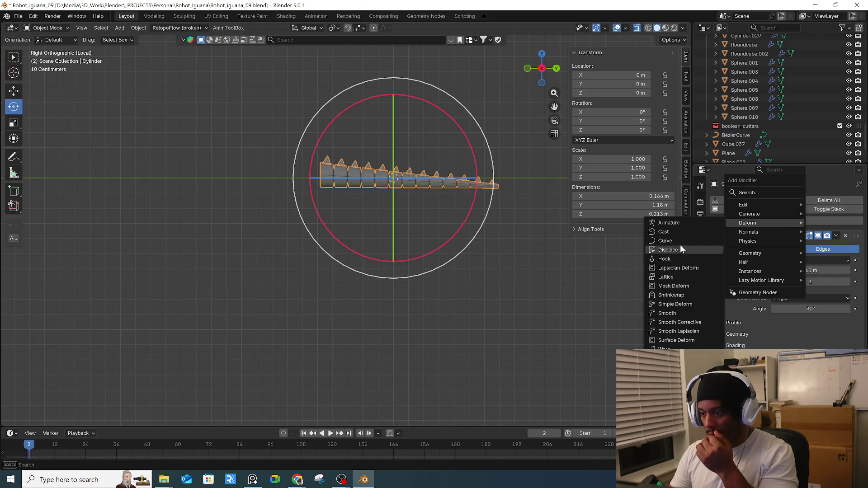
click(341, 174)
scroll(787, 272, down, 2)
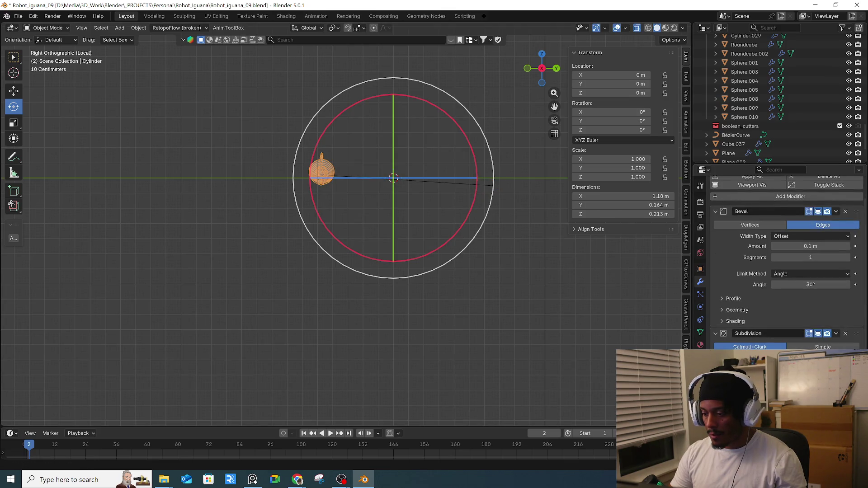
scroll(786, 271, up, 1)
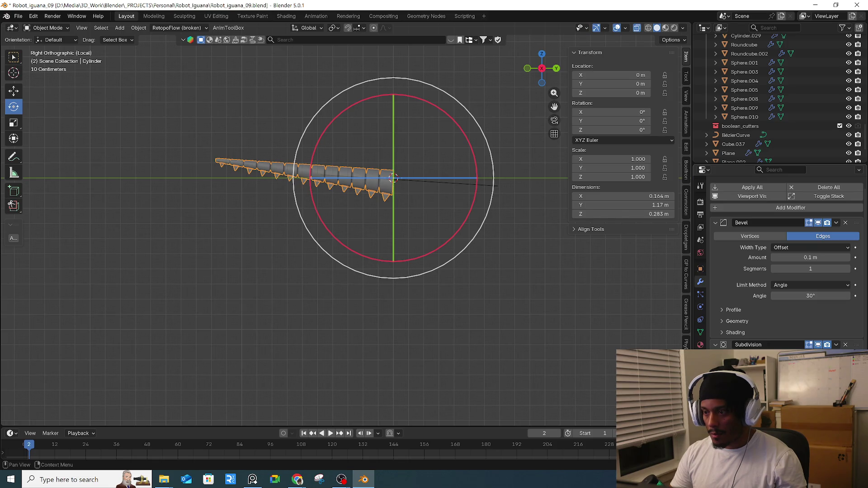
drag(611, 112, 663, 112)
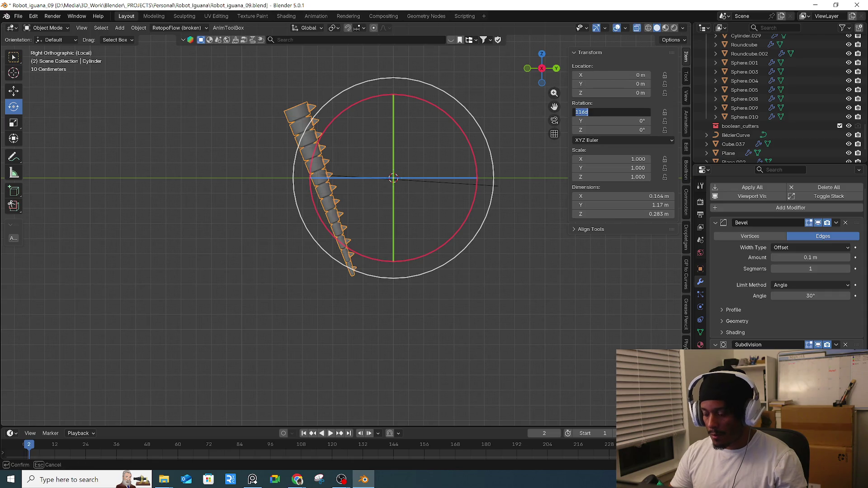
text(180)
key(Return)
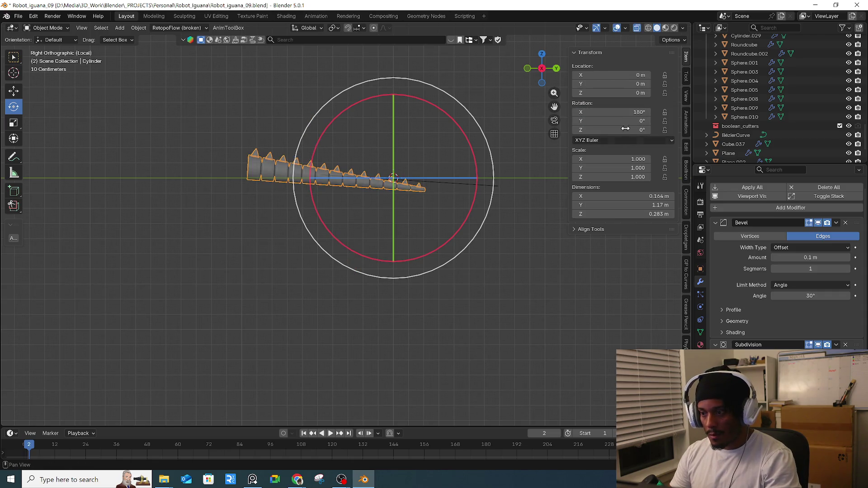
- Nudge the BézierCurve along X and the tail Cylinder along Y
click(491, 186)
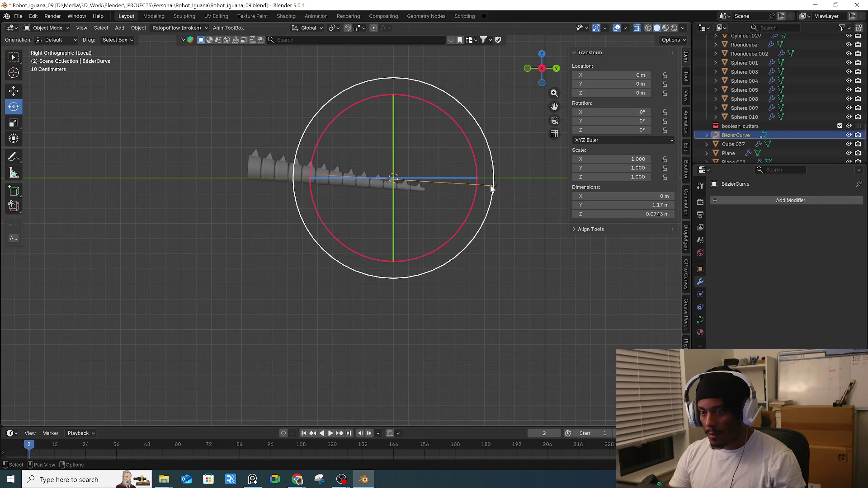
key(g)
key(x)
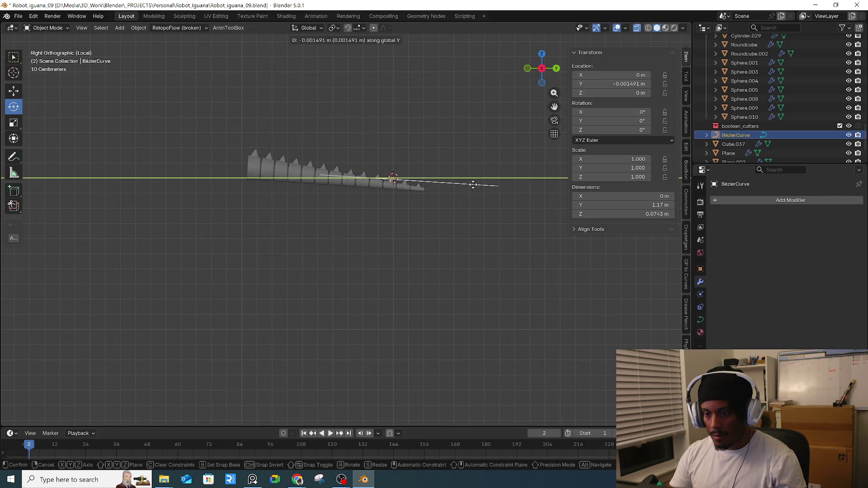
click(474, 185)
click(362, 186)
key(g)
key(y)
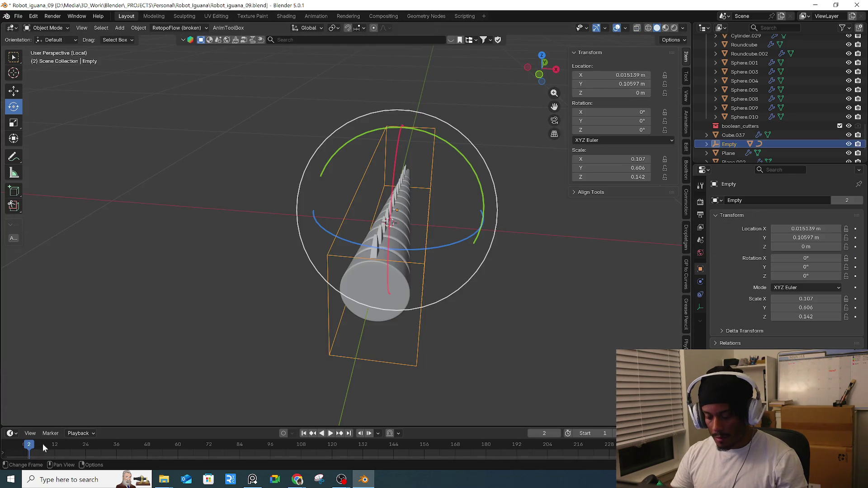
- Exit local view to Right view and move the Empty to Y 1.1279 m, Z 0.1731 m
key(Right)
middle_drag(457, 321, 416, 317)
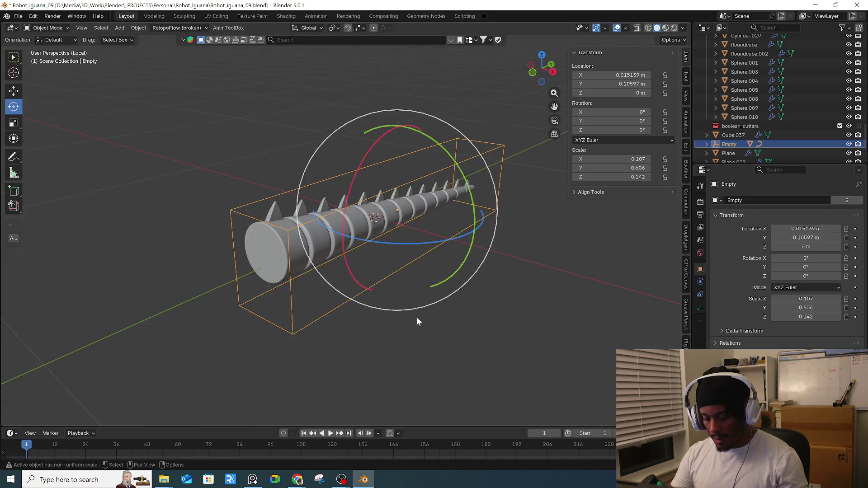
key(KP_Divide)
key(KP_3)
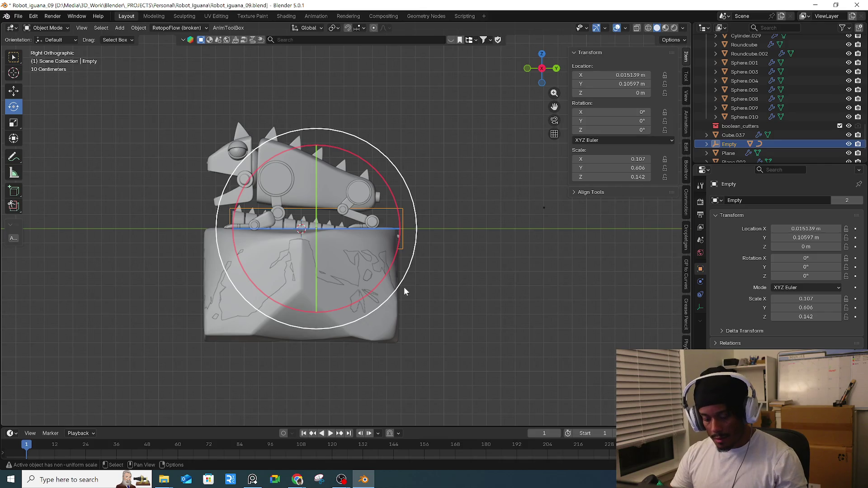
key(g)
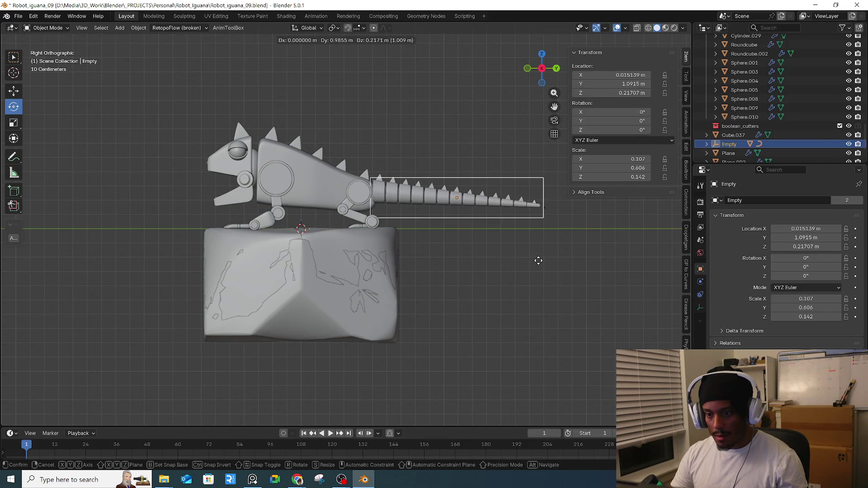
click(547, 264)
scroll(436, 231, up, 5)
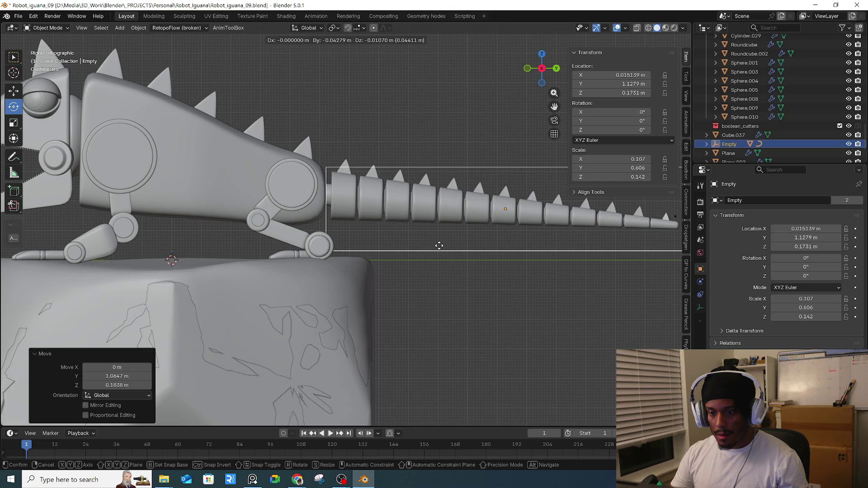
click(438, 250)
- Turn on X-ray and select the BézierCurve running through the tail
mouse_move(438, 252)
middle_down()
mouse_move(473, 262)
mouse_move(483, 300)
middle_up()
key(alt+z)
click(439, 221)
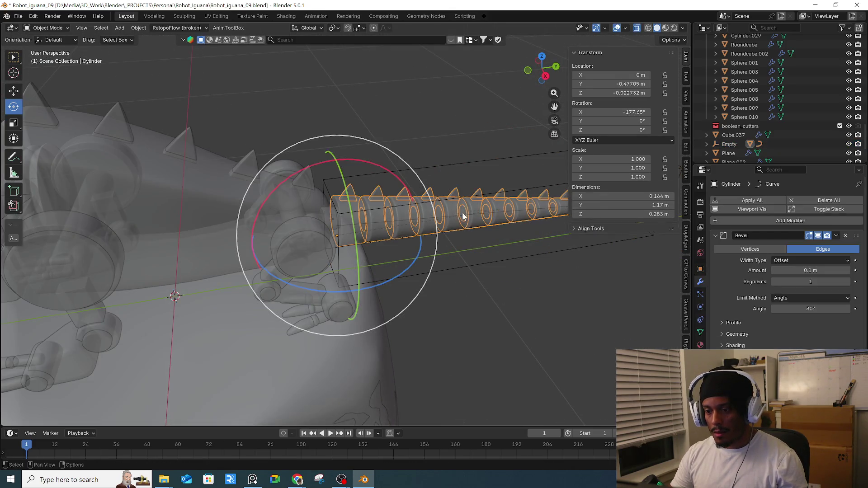
mouse_move(478, 214)
middle_down()
mouse_move(496, 263)
mouse_move(459, 277)
mouse_move(446, 232)
mouse_move(472, 246)
mouse_move(378, 272)
mouse_move(384, 293)
mouse_move(408, 278)
middle_up()
click(438, 278)
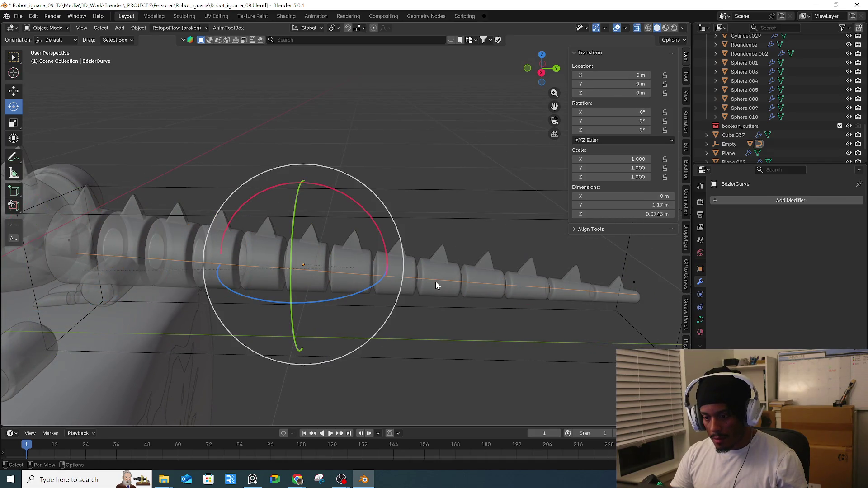
- In curve Edit Mode, move and rotate the tail-tip control point to raise the tip
key(Tab)
scroll(438, 283, down, 3)
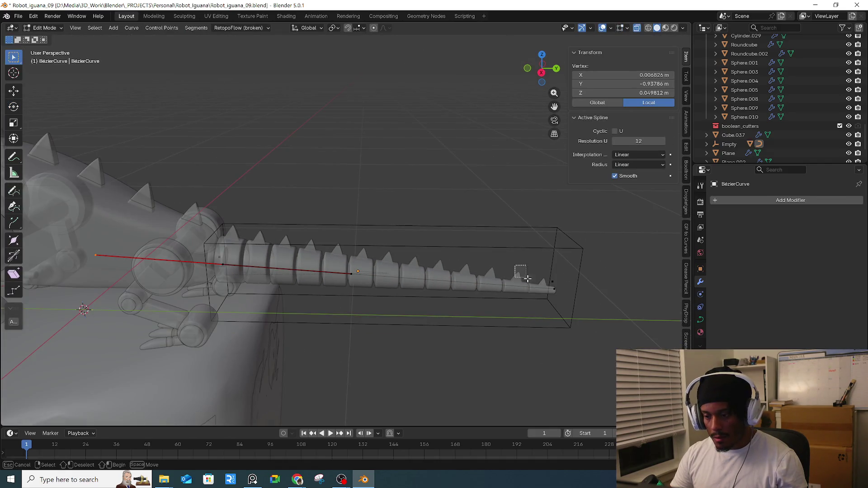
drag(519, 271, 569, 303)
click(438, 300)
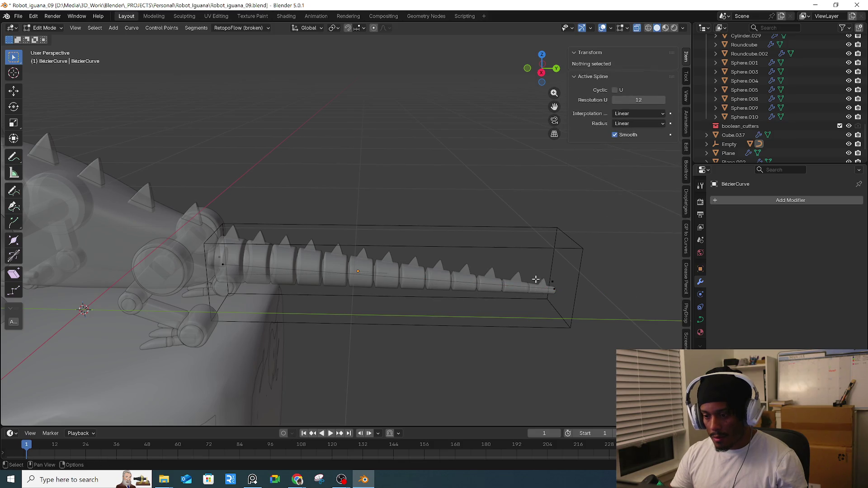
click(554, 289)
middle_drag(555, 289, 585, 322)
key(g)
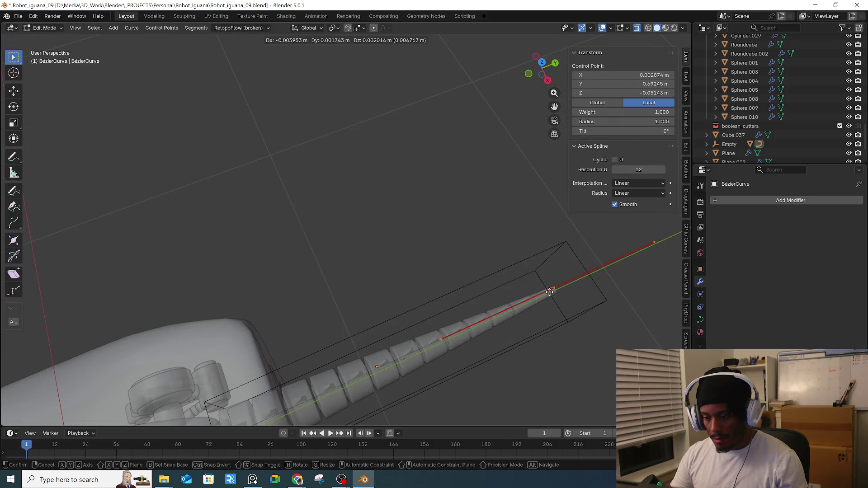
click(537, 287)
key(r)
click(561, 320)
mouse_move(562, 319)
middle_down()
mouse_move(581, 291)
mouse_move(569, 300)
mouse_move(423, 313)
middle_up()
click(442, 291)
- Rotate a control point along the tail by 33° to curl it
click(316, 289)
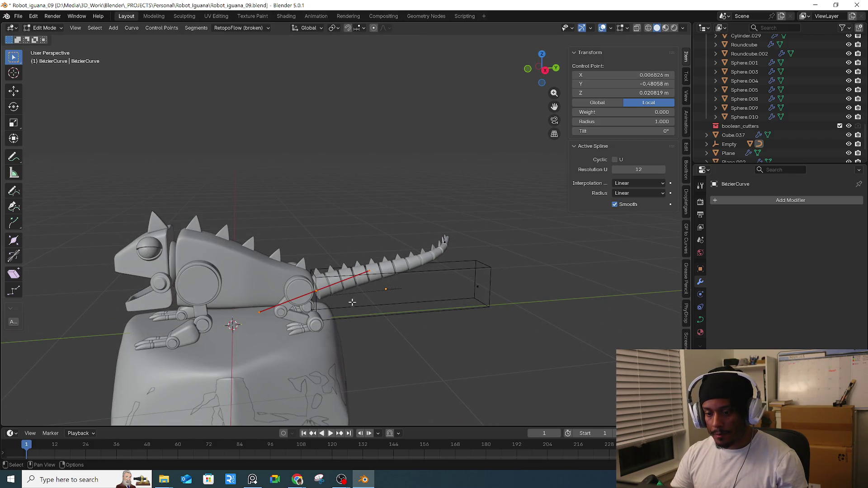
drag(389, 294, 389, 294)
mouse_move(390, 294)
middle_down()
mouse_move(467, 339)
mouse_move(479, 312)
mouse_move(411, 253)
middle_up()
key(r)
click(502, 329)
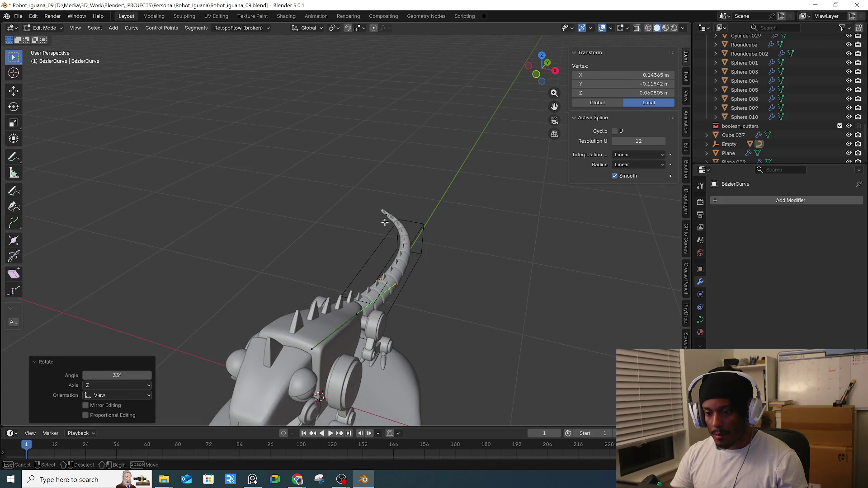
- Move the tail-tip control points to a new position
drag(351, 199, 415, 238)
middle_drag(414, 238, 413, 246)
key(g)
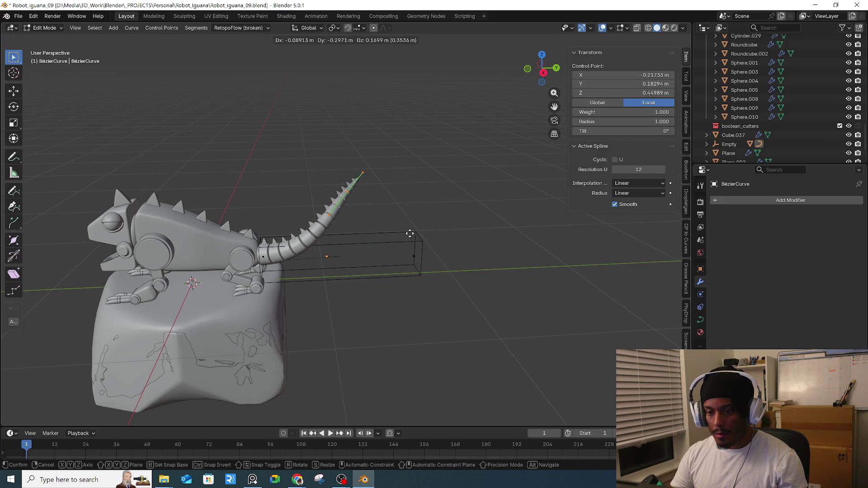
click(443, 318)
mouse_move(443, 318)
middle_down()
mouse_move(450, 285)
mouse_move(440, 282)
middle_up()
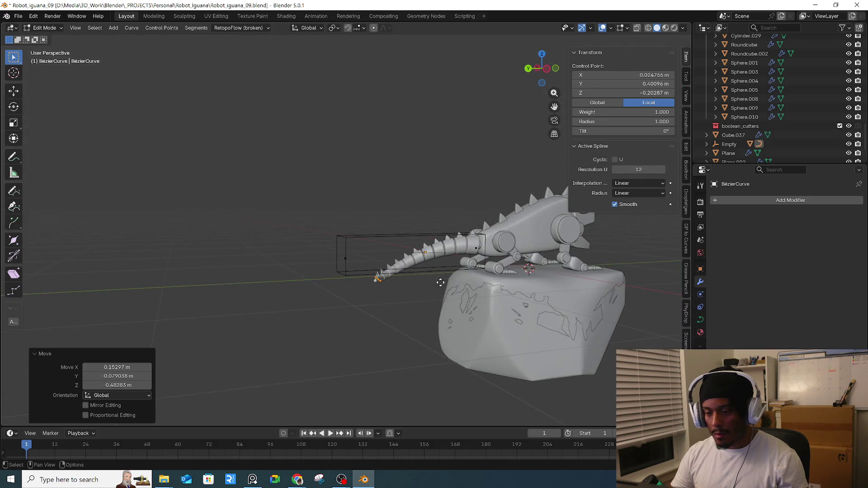
key(g)
mouse_move(476, 305)
middle_down()
mouse_move(510, 341)
mouse_move(504, 352)
middle_up()
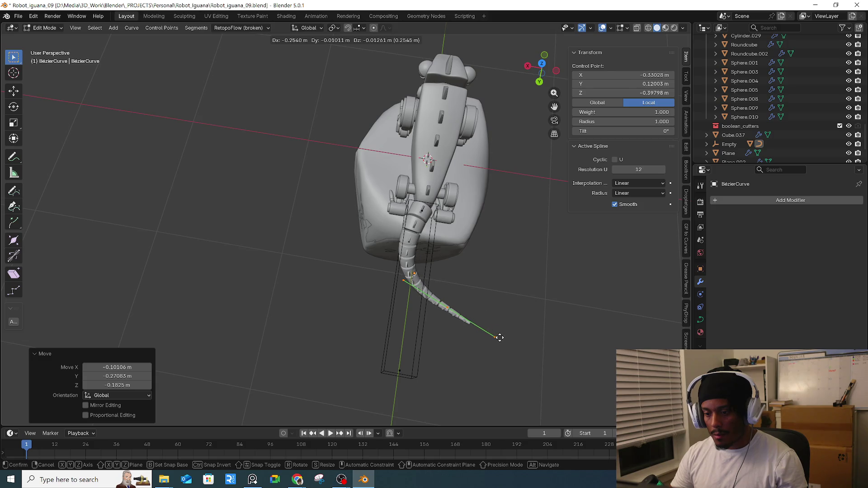
click(504, 322)
- Rotate the tail end's handle twice and shift its endpoint further left
key(r)
click(541, 282)
mouse_move(541, 282)
middle_down()
mouse_move(565, 316)
mouse_move(533, 317)
mouse_move(455, 276)
middle_up()
key(r)
click(572, 334)
key(g)
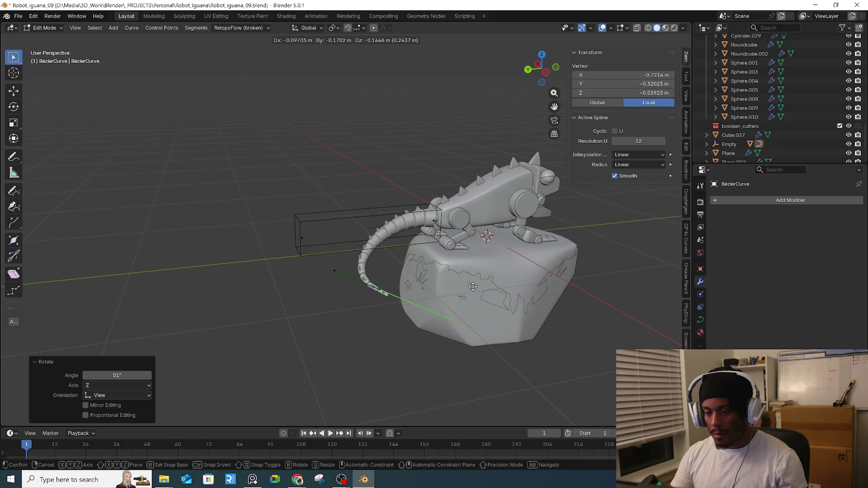
click(422, 286)
- Move and rotate control points near the tail base so it curls over the rock, then exit Edit Mode
drag(379, 294, 382, 296)
key(g)
click(397, 308)
mouse_move(398, 307)
middle_down()
mouse_move(379, 284)
mouse_move(384, 278)
middle_up()
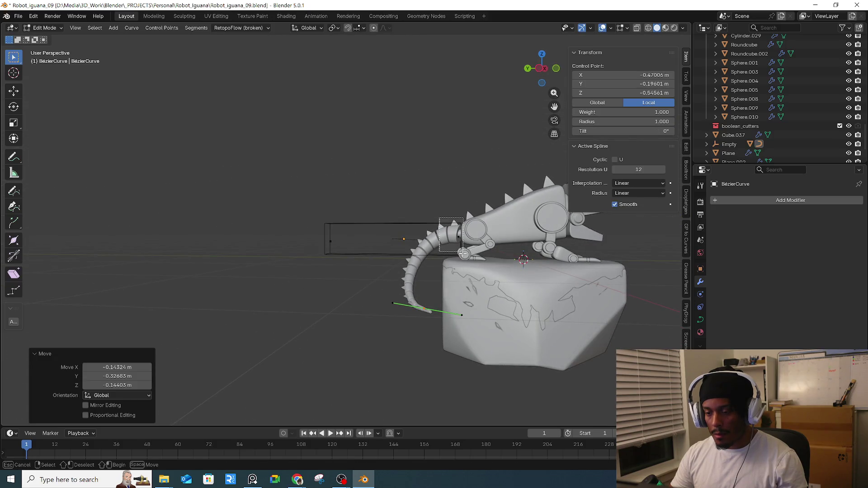
drag(464, 254, 462, 252)
drag(405, 246, 405, 245)
key(r)
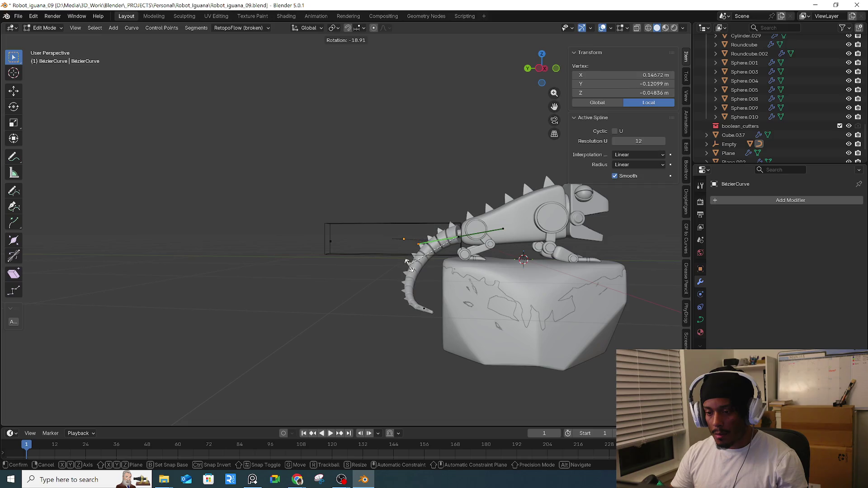
click(412, 271)
mouse_move(411, 271)
middle_down()
mouse_move(473, 279)
mouse_move(452, 289)
mouse_move(446, 252)
middle_up()
click(477, 296)
scroll(482, 241, up, 3)
key(Tab)
- Select the Empty, shift it on Y to 1.116 m, then raise it on Z to 0.23616 m
key(shift+space)
key(r)
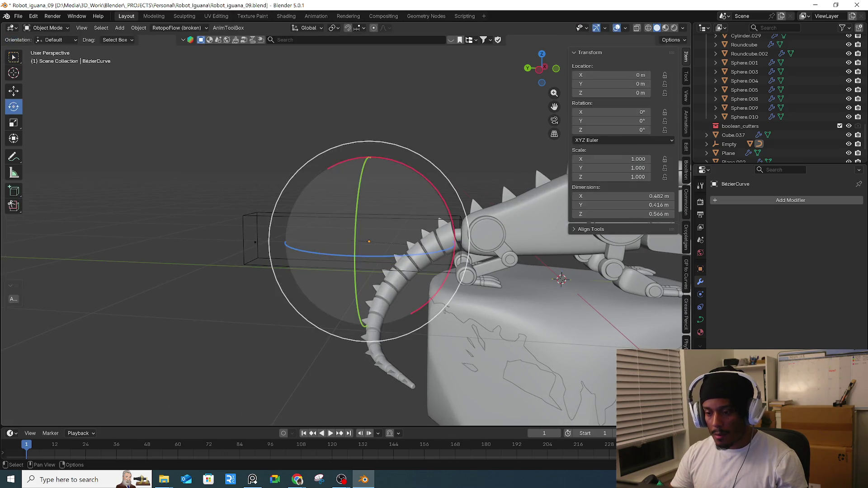
click(414, 227)
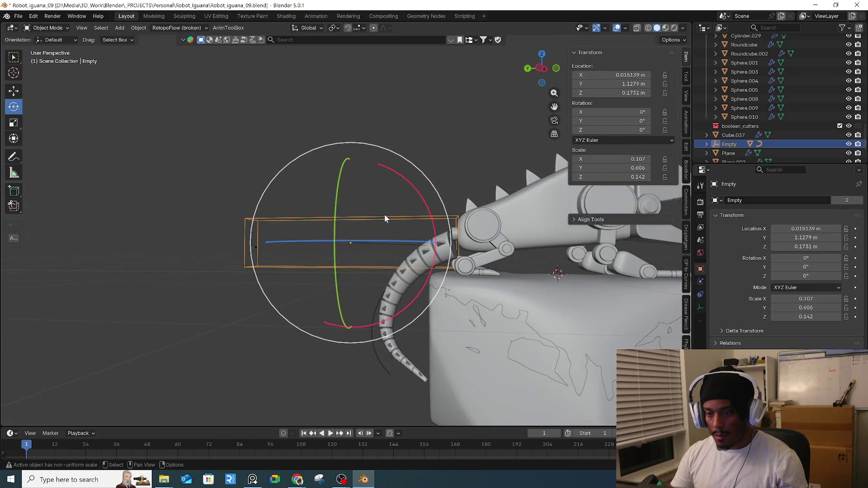
key(g)
key(y)
click(407, 229)
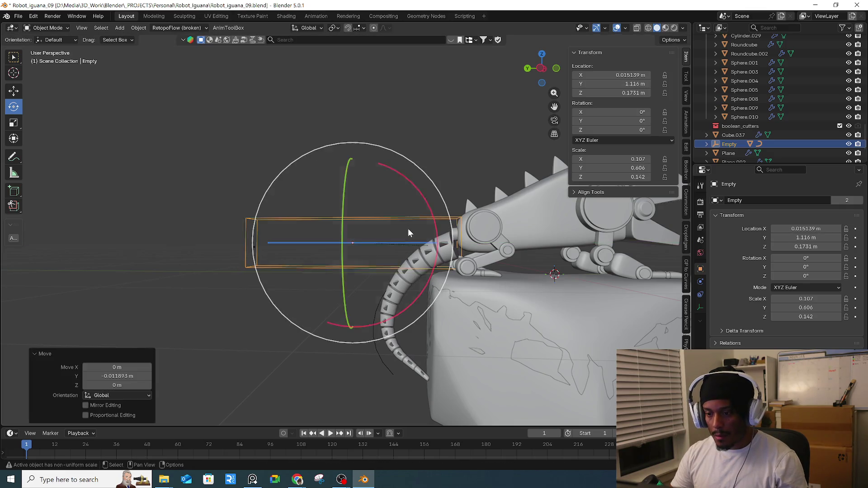
key(g)
key(z)
key(z)
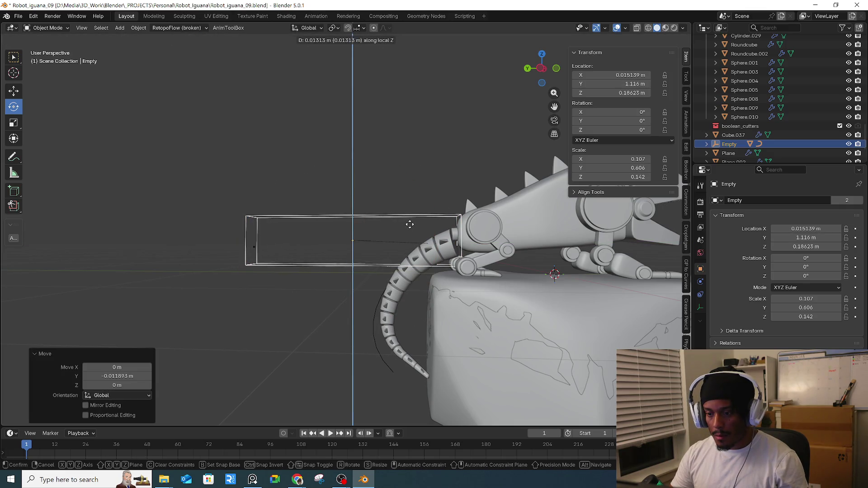
click(411, 222)
mouse_move(411, 222)
middle_down()
mouse_move(505, 249)
mouse_move(497, 247)
middle_up()
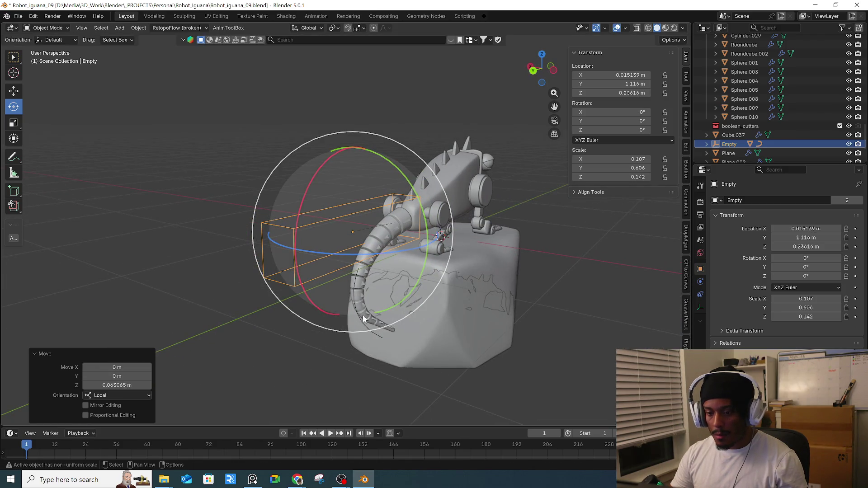
- Select the tail's Bézier curve and enter Edit Mode on its control points
click(366, 327)
key(Tab)
middle_drag(365, 325, 366, 221)
click(365, 222)
drag(417, 258, 421, 255)
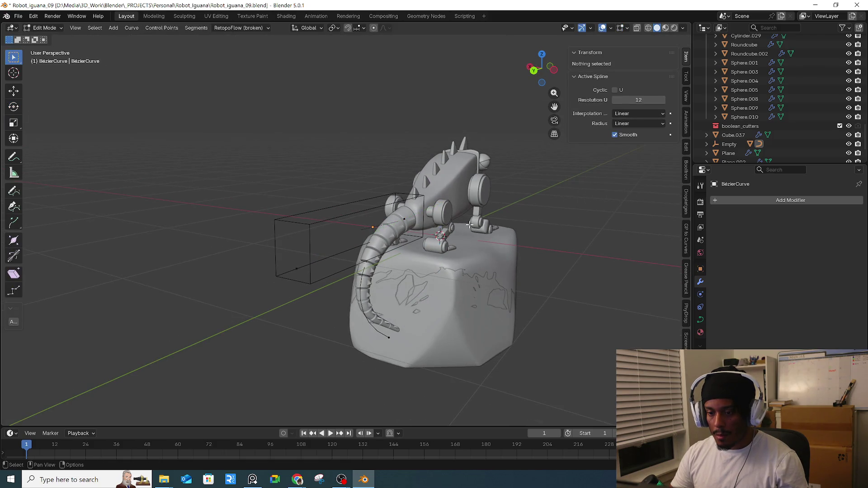
- Rotate the box-selected tail control points to start bending the tail
click(419, 219)
drag(452, 230, 453, 230)
key(r)
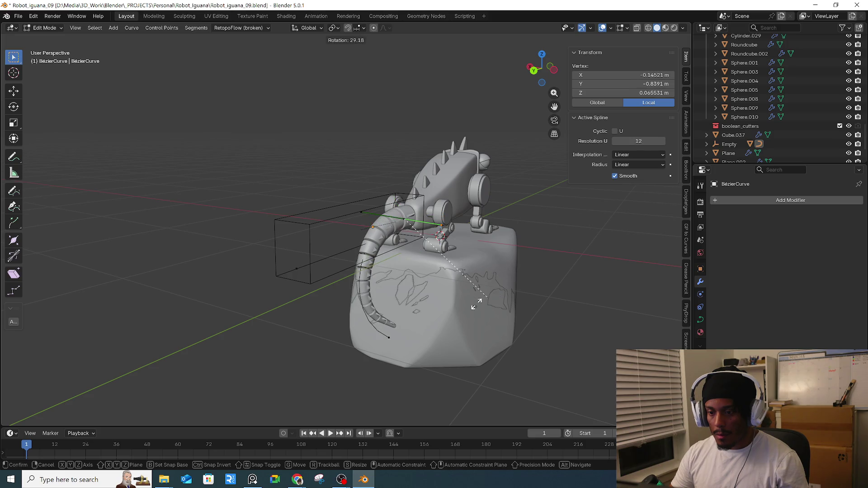
click(387, 339)
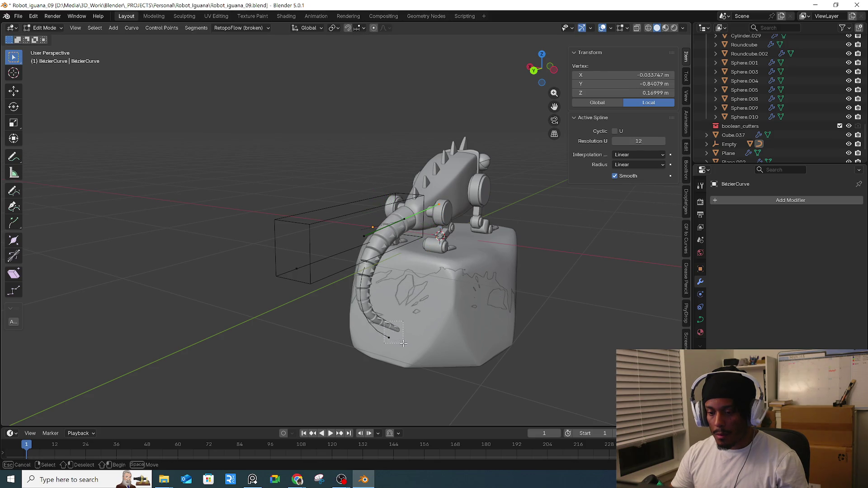
- Rotate the control point near the tail base, cancelling an unwanted second rotation
drag(403, 344, 403, 344)
key(r)
alt+scroll(445, 322, up, 5)
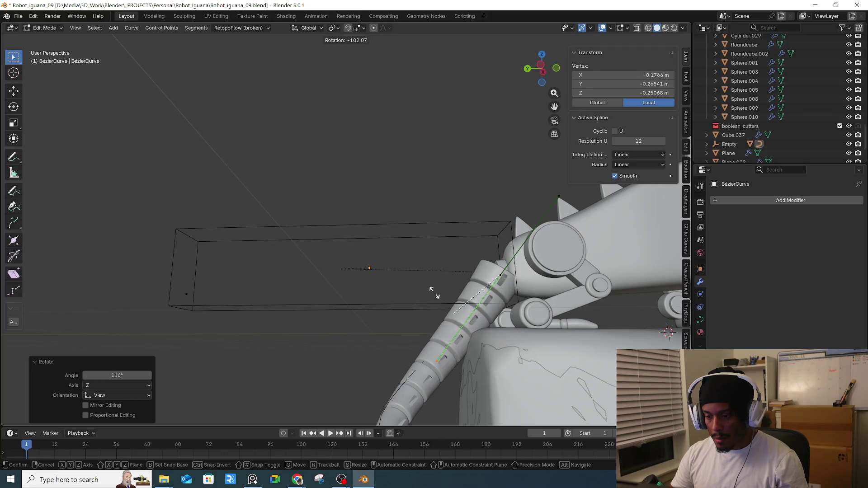
alt+middle_drag(430, 275, 550, 285)
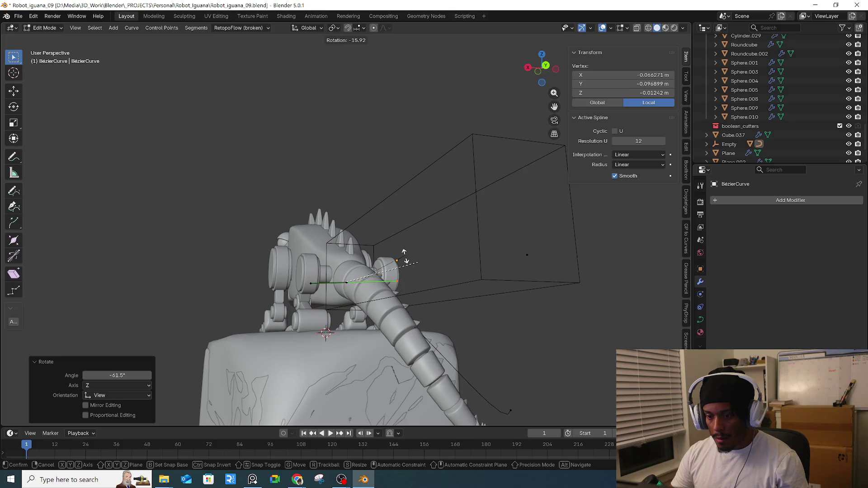
alt+middle_drag(288, 280, 310, 299)
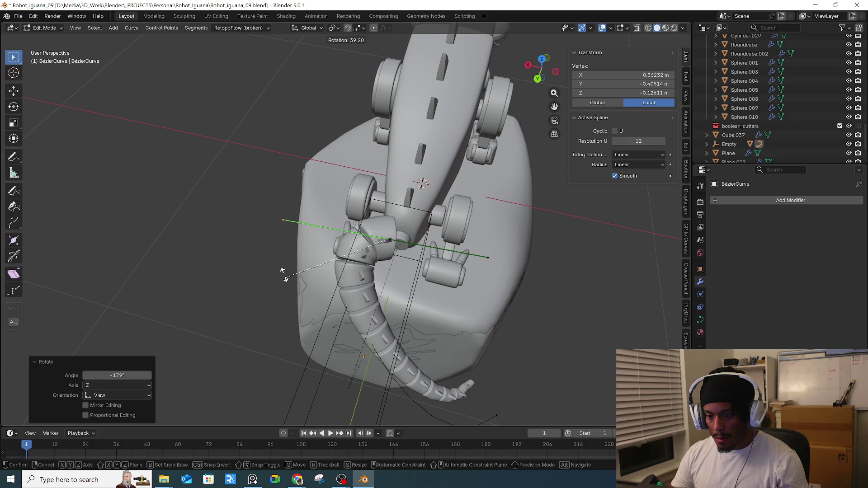
mouse_move(280, 263)
alt+middle_down()
mouse_move(296, 233)
mouse_move(515, 317)
alt+middle_up()
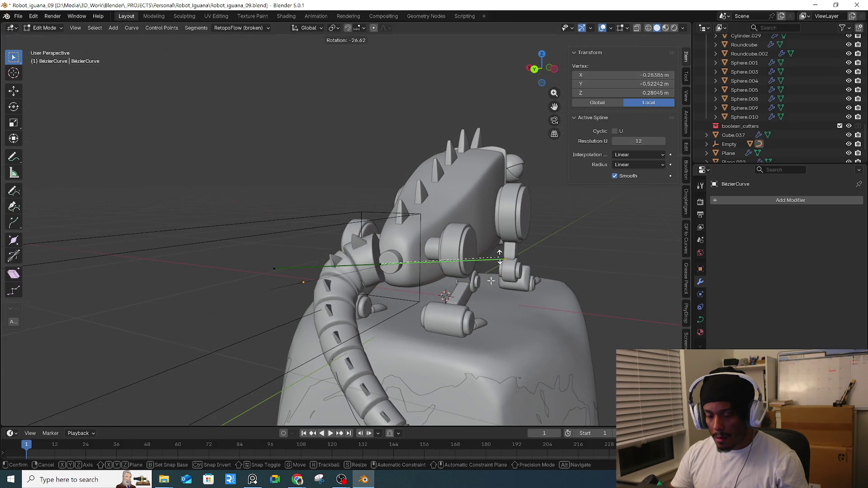
click(499, 261)
middle_drag(499, 261, 601, 258)
key(r)
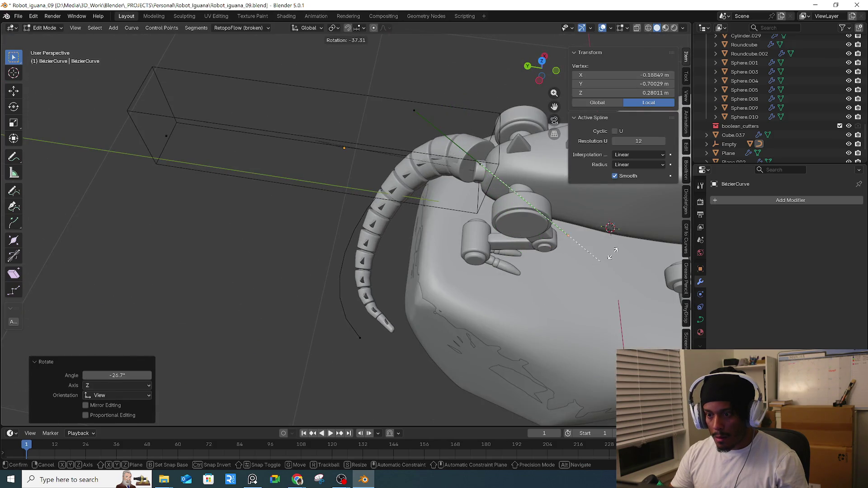
key(Escape)
- Turn the tail-end segment by moving the tip point up and to the right
middle_drag(479, 348, 423, 382)
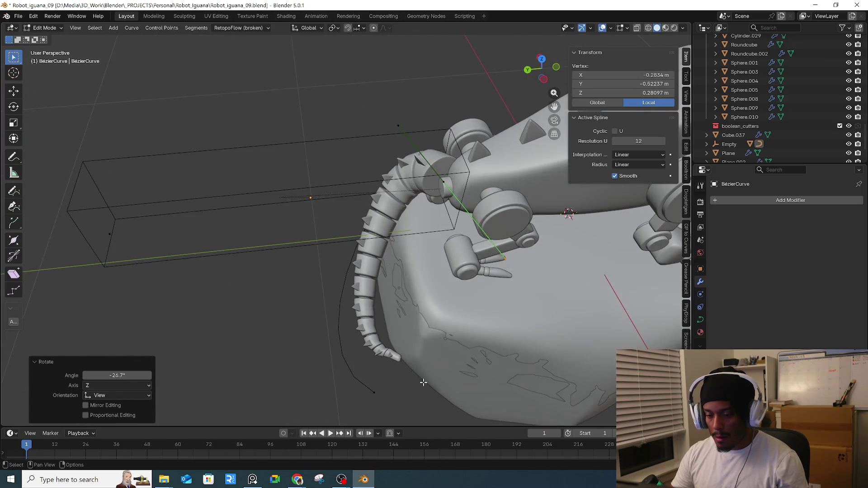
click(373, 392)
middle_drag(373, 391, 478, 372)
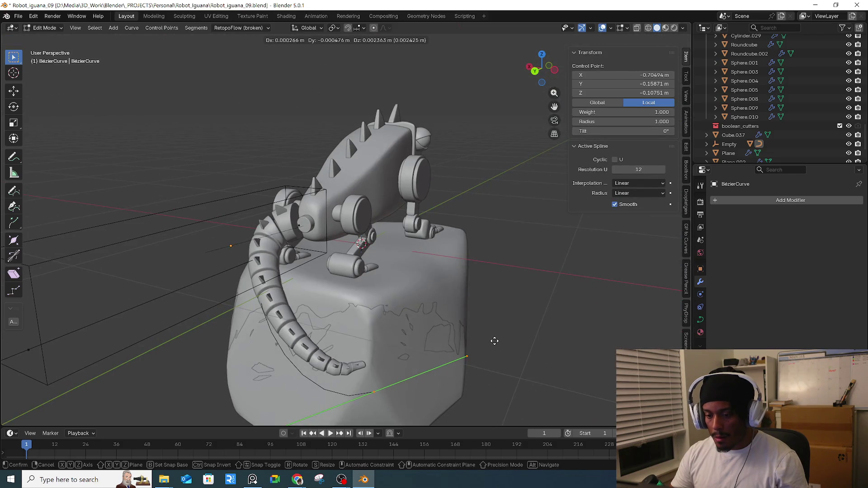
click(507, 286)
mouse_move(507, 288)
middle_down()
mouse_move(469, 300)
mouse_move(410, 215)
middle_up()
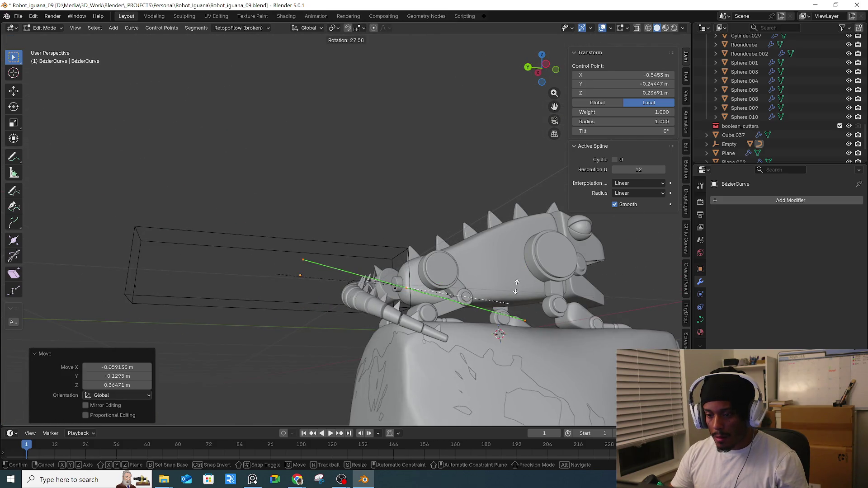
click(479, 278)
mouse_move(479, 278)
middle_down()
mouse_move(470, 348)
mouse_move(223, 206)
middle_up()
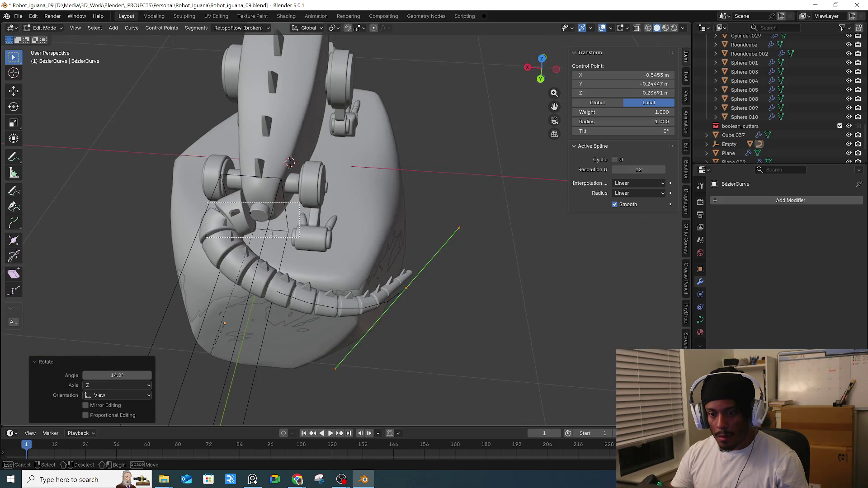
- Rotate the tail around a control point near its base to wrap it around the rock
drag(280, 234, 280, 234)
drag(169, 263, 169, 263)
mouse_move(169, 263)
middle_down()
mouse_move(188, 287)
mouse_move(277, 297)
middle_up()
key(r)
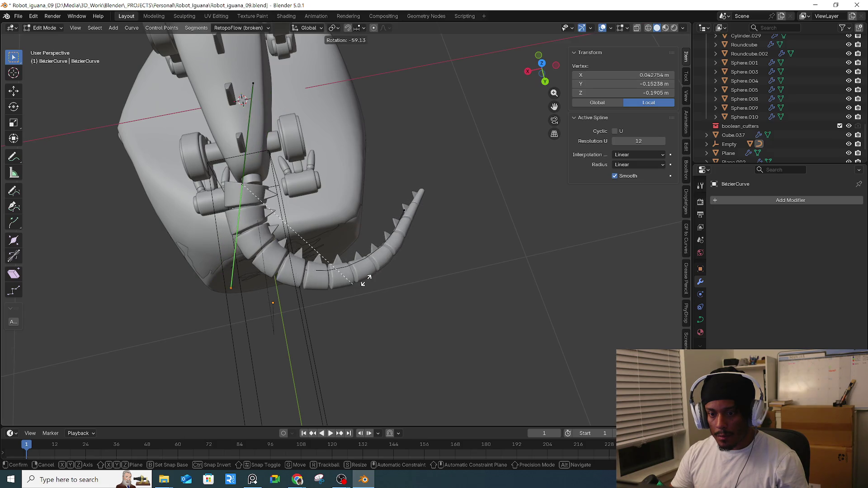
click(413, 275)
middle_drag(413, 275, 353, 331)
- In Object Mode, turn the Empty about 47° on Y, swinging the tail outward
click(306, 365)
key(Tab)
click(306, 368)
mouse_move(305, 369)
middle_down()
mouse_move(320, 346)
mouse_move(335, 271)
middle_up()
mouse_move(336, 271)
mouse_down()
mouse_move(278, 212)
mouse_move(307, 252)
mouse_up()
right_click(298, 244)
- Undo the free tumble and rotate the Empty further around Y
key(ctrl+z)
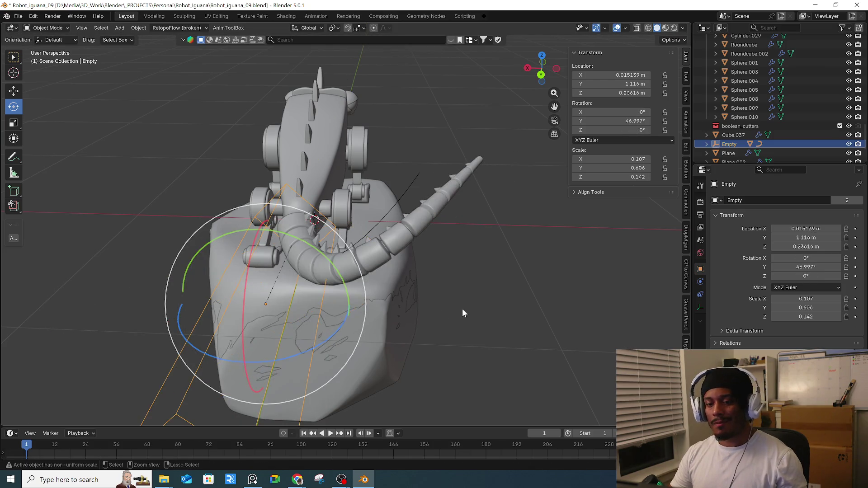
middle_drag(362, 256, 340, 323)
drag(340, 301, 298, 264)
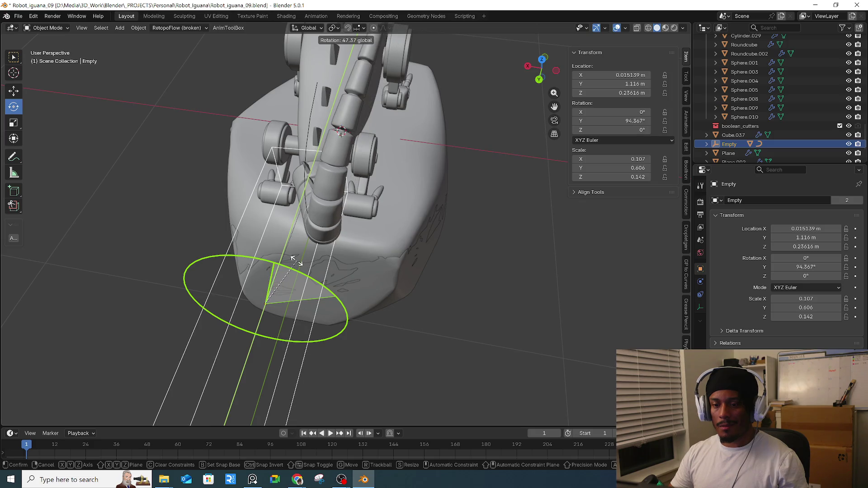
click(328, 267)
mouse_move(328, 266)
middle_down()
mouse_move(308, 259)
mouse_move(355, 291)
middle_up()
- In the tail's Bézier curve, move a control point and rotate it 67°
click(278, 120)
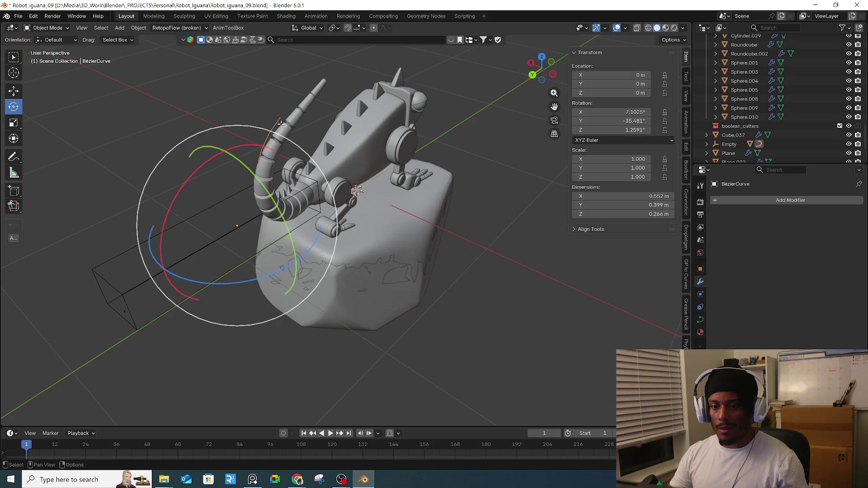
key(Tab)
middle_drag(358, 96, 397, 161)
key(g)
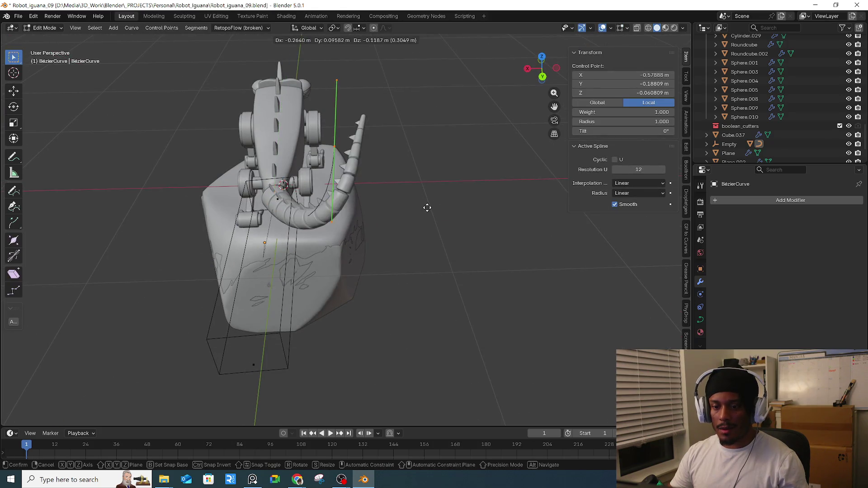
click(415, 234)
key(r)
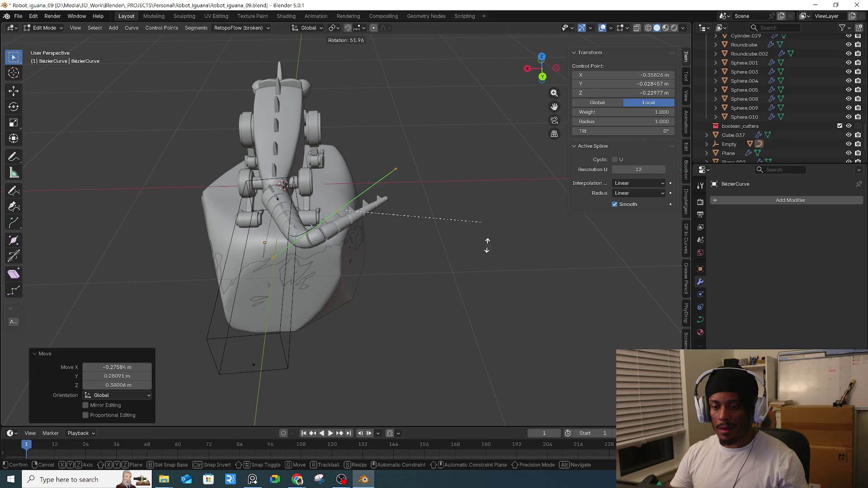
click(488, 265)
mouse_move(488, 264)
middle_down()
mouse_move(350, 224)
mouse_move(351, 270)
middle_up()
- Pull the tail's tip point down about 0.5 m so it hangs down the rock
key(g)
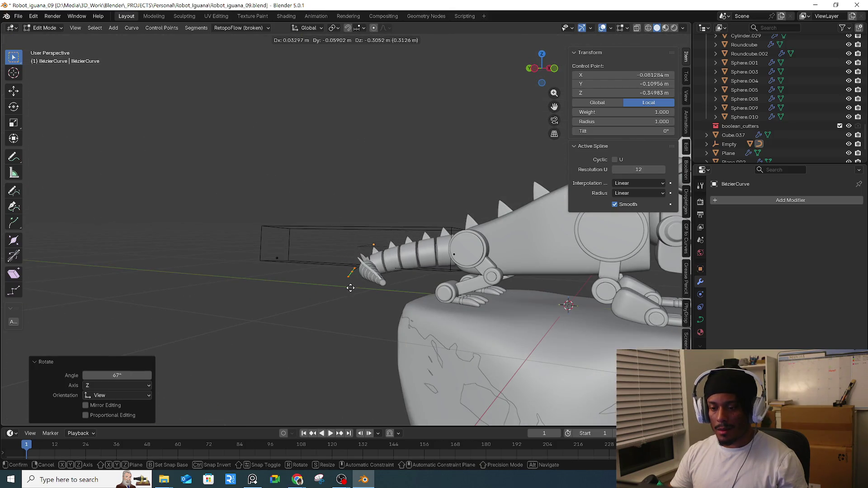
alt+middle_drag(346, 319, 406, 312)
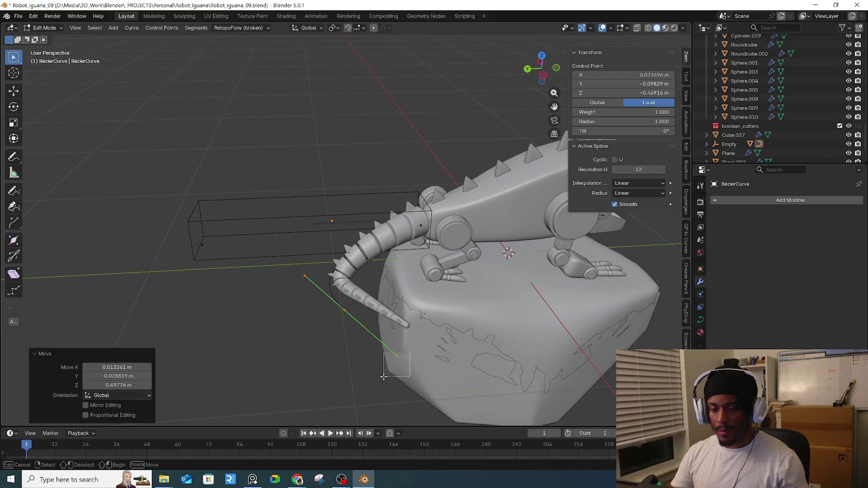
click(406, 311)
key(r)
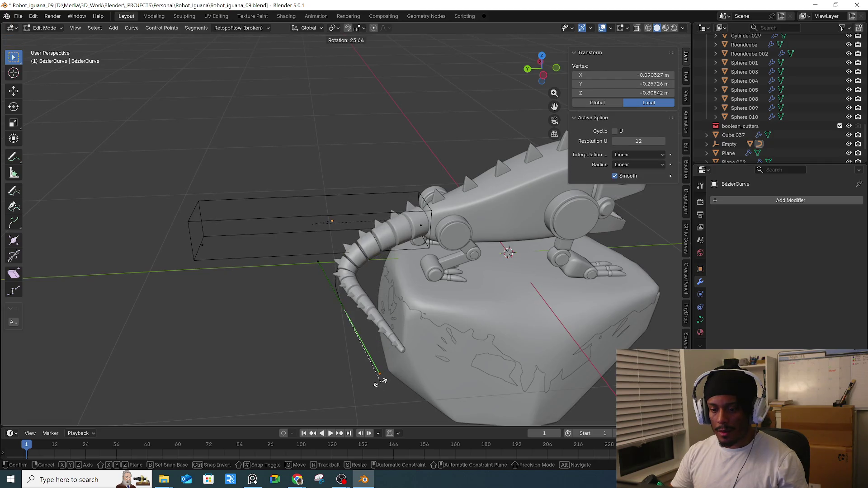